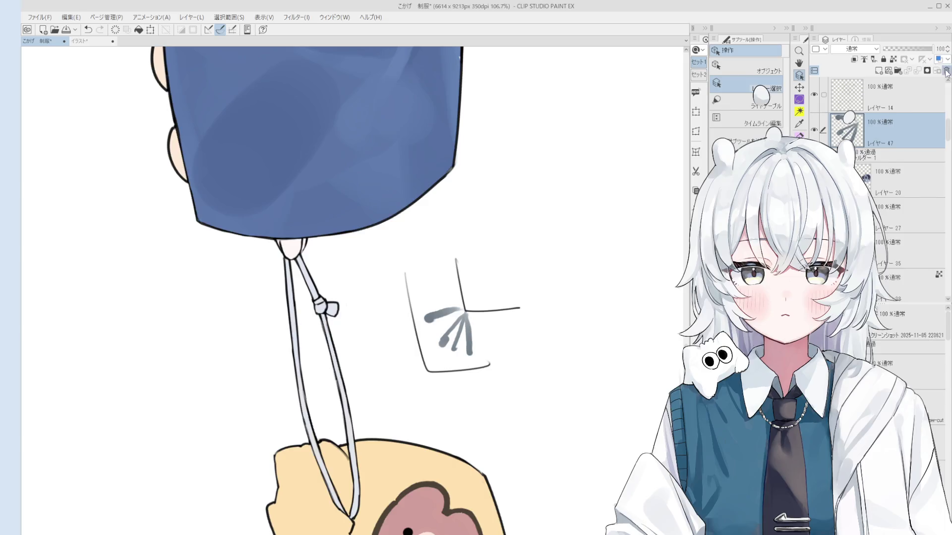
# Restore the grey strokes and erase the faint rough lines around the grey mark on Layer 14
pyautogui.hotkey('ctrl', 'z')
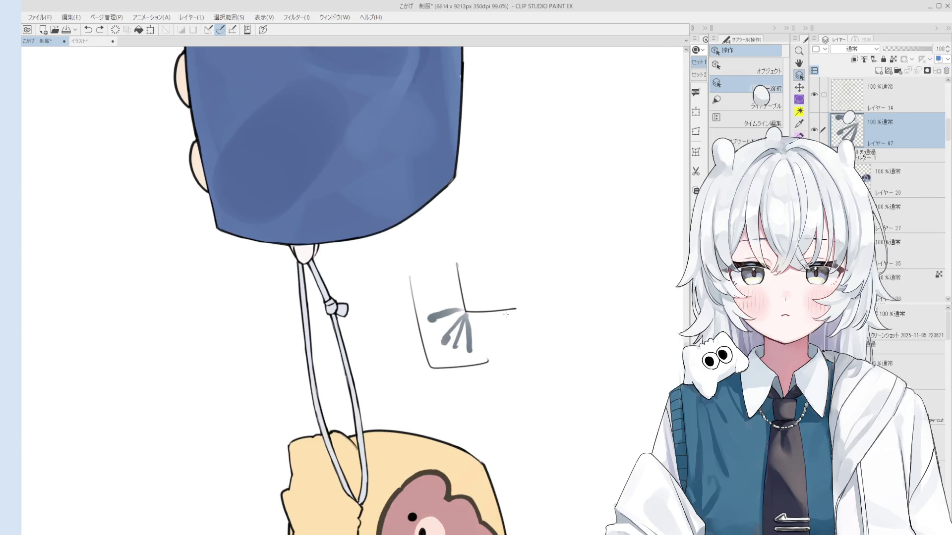
pyautogui.click(842, 97)
pyautogui.press('e')
pyautogui.moveTo(516, 317); pyautogui.dragTo(483, 337)
pyautogui.press('o')
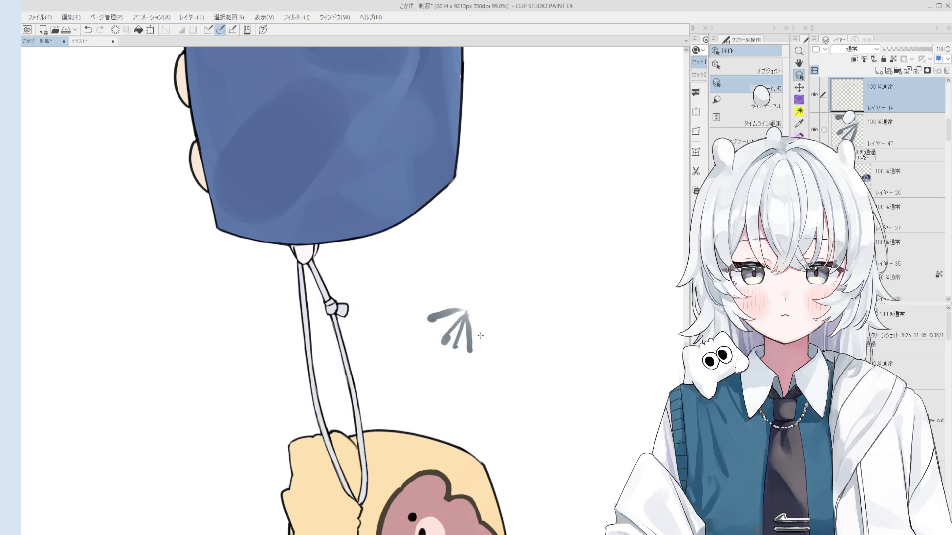
pyautogui.click(468, 331)
# Zoom and tilt the view onto the bear patch, then add a new layer above Layer 38
pyautogui.scroll(-5, 491, 357)
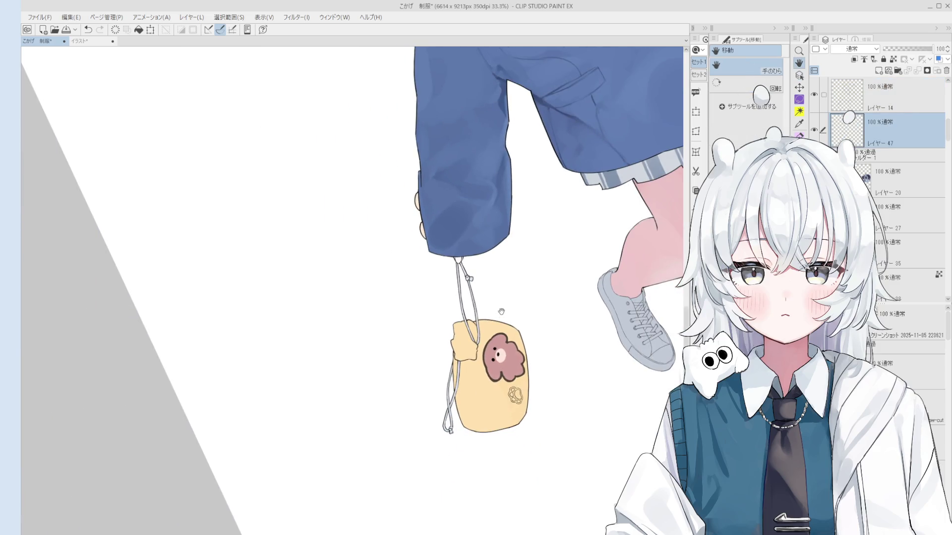
pyautogui.hotkey('ctrl', '@')
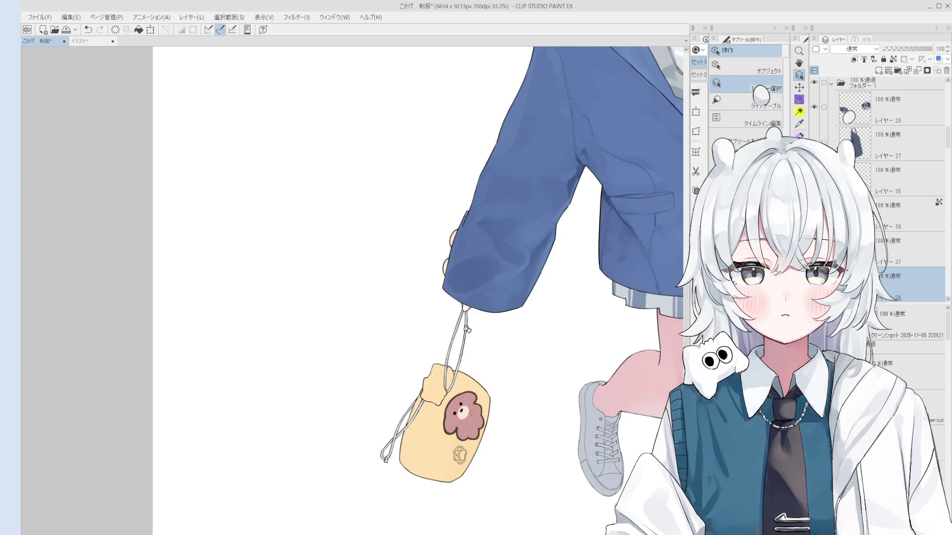
pyautogui.press('-')
pyautogui.hotkey('ctrl', '@')
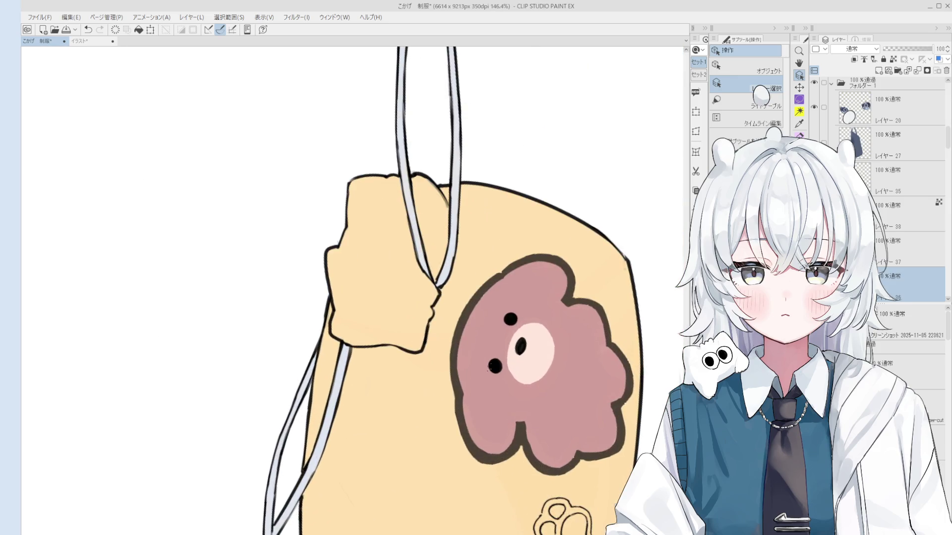
pyautogui.hotkey('ctrl', 'z')
pyautogui.press('e')
pyautogui.press('-')
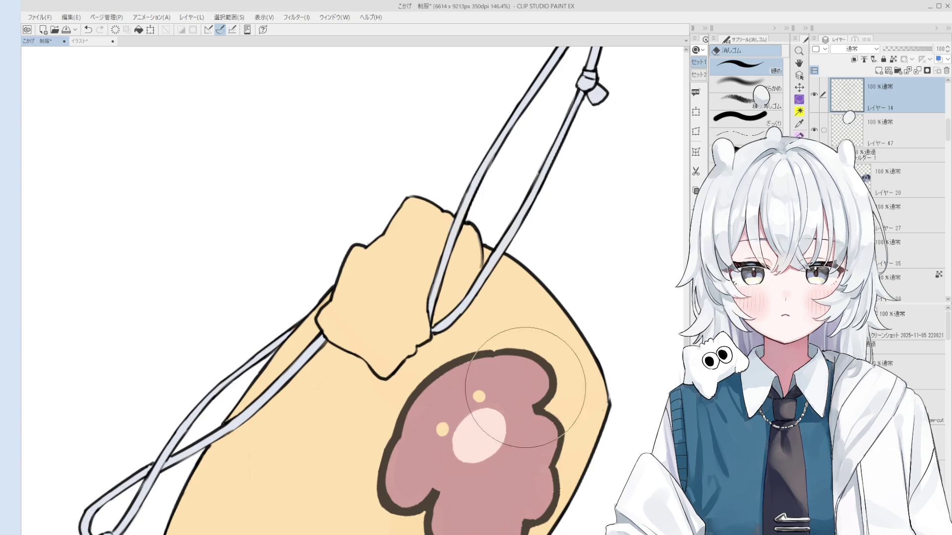
pyautogui.press('o')
pyautogui.click(883, 224)
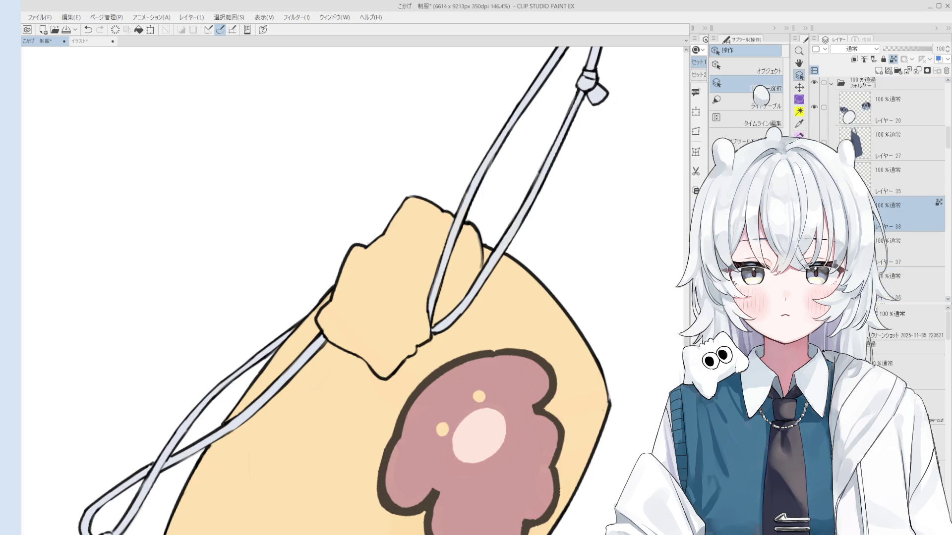
pyautogui.click(879, 70)
# Paint two dark eyes and a dark nose on the bear's face with a thick brush
pyautogui.press('-')
pyautogui.press('b')
pyautogui.scroll(2, 484, 425)
pyautogui.moveTo(462, 410); pyautogui.dragTo(465, 407)
pyautogui.moveTo(518, 352); pyautogui.dragTo(510, 351)
pyautogui.moveTo(509, 396); pyautogui.dragTo(513, 398)
pyautogui.scroll(2, 513, 399)
pyautogui.scroll(-2, 513, 398)
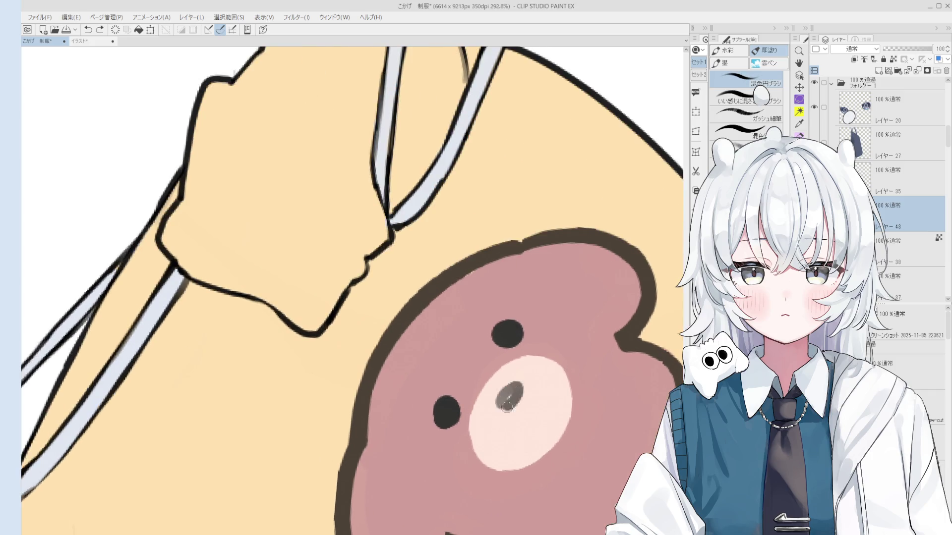
pyautogui.scroll(-3, 539, 397)
pyautogui.scroll(3, 539, 398)
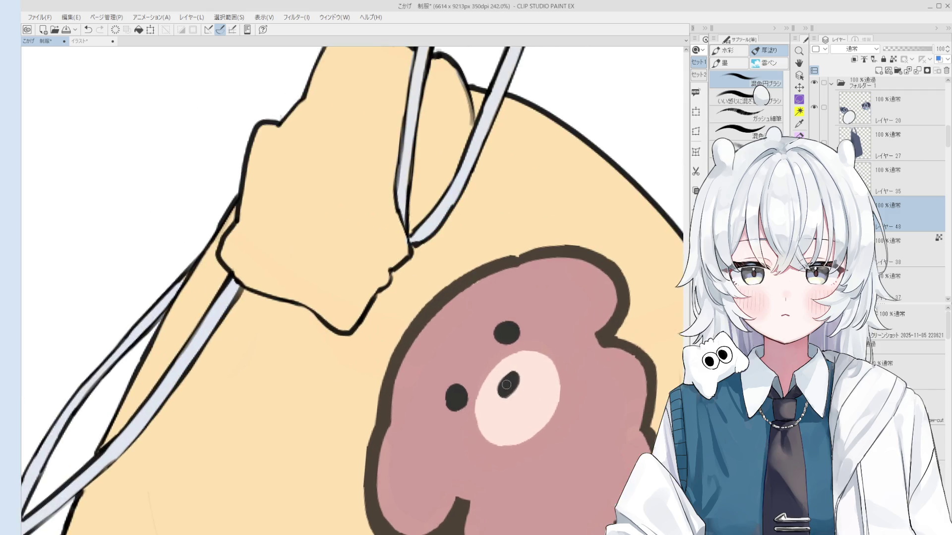
pyautogui.scroll(-4, 516, 379)
pyautogui.scroll(-2, 520, 377)
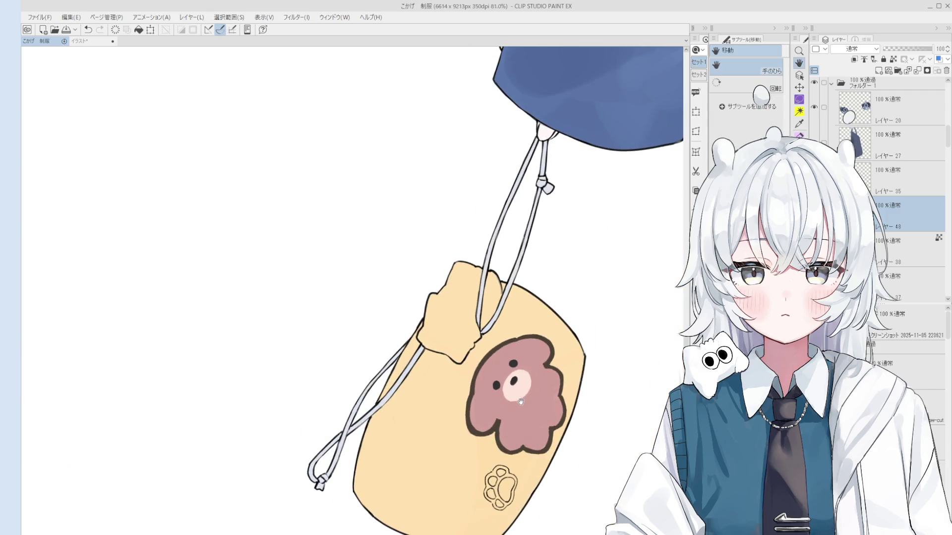
# Straighten the view and move Layers 48, 38, 37 and 36 into Folder 4
pyautogui.moveTo(521, 378); pyautogui.dragTo(496, 347)
pyautogui.click(892, 228)
pyautogui.scroll(-3, 892, 198)
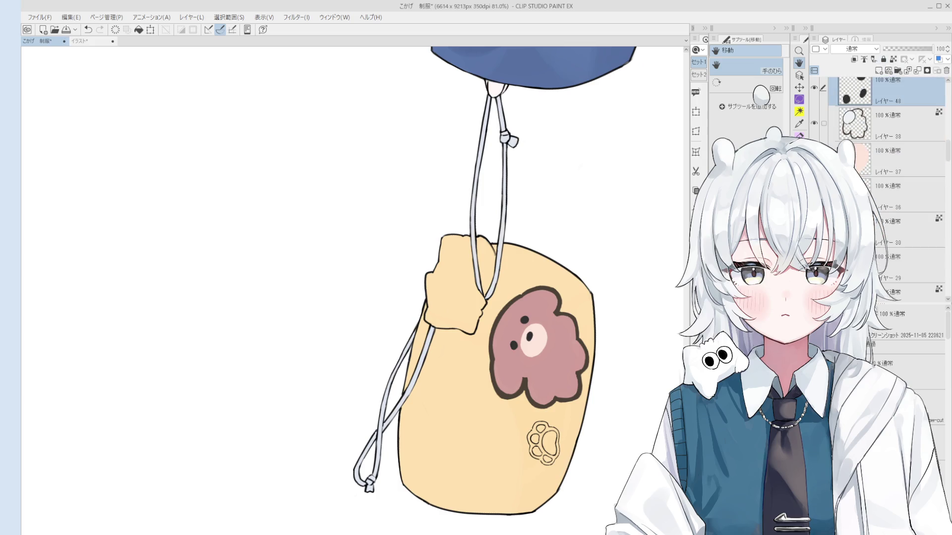
pyautogui.keyDown('shift'); pyautogui.click(887, 196); pyautogui.keyUp('shift')
pyautogui.moveTo(866, 126); pyautogui.dragTo(859, 121)
pyautogui.click(839, 110)
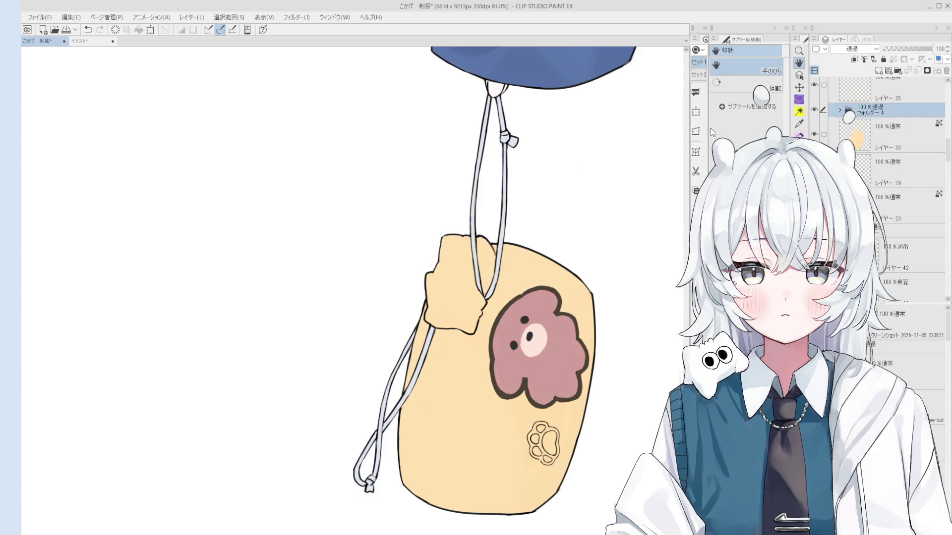
# Free-transform the bear patch, pulling its corners to fit the bag's curve
pyautogui.click(696, 112)
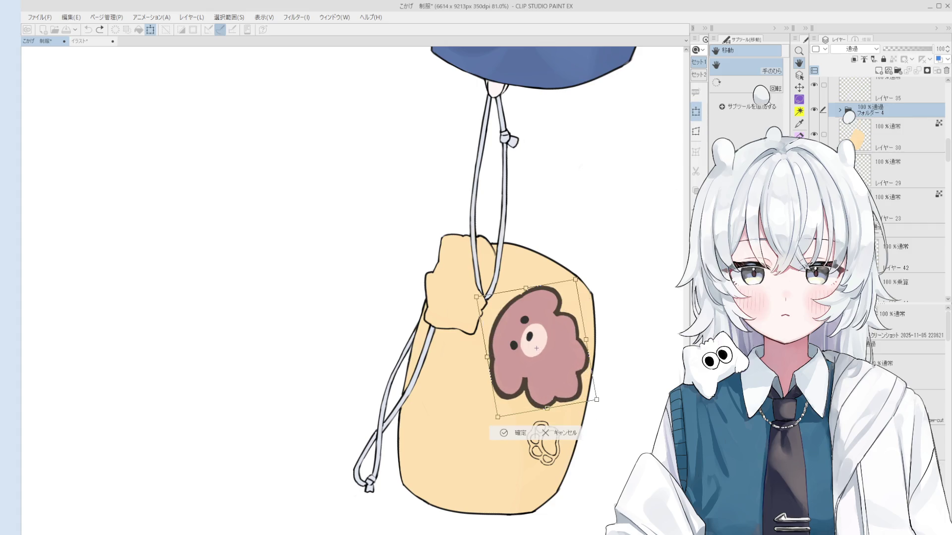
pyautogui.click(696, 131)
pyautogui.moveTo(476, 297); pyautogui.dragTo(486, 321)
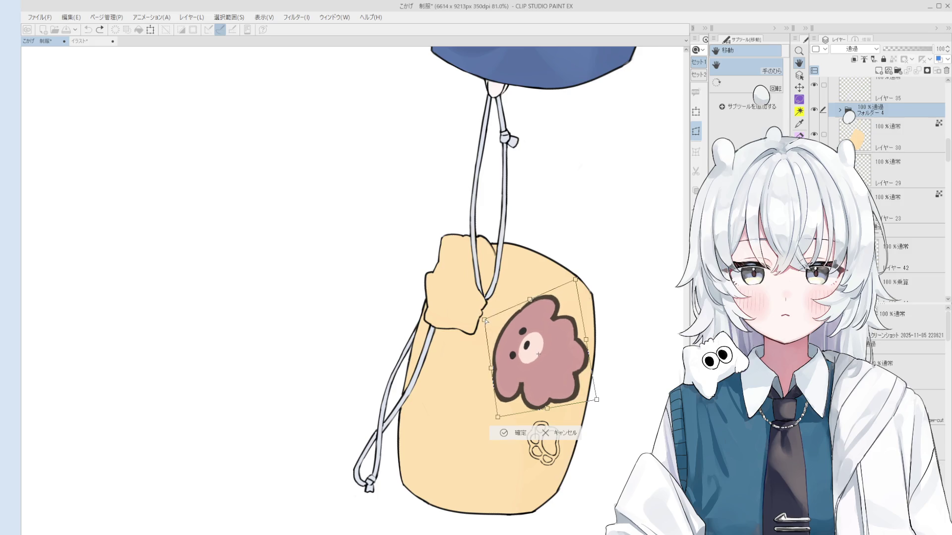
pyautogui.moveTo(596, 400); pyautogui.dragTo(570, 416)
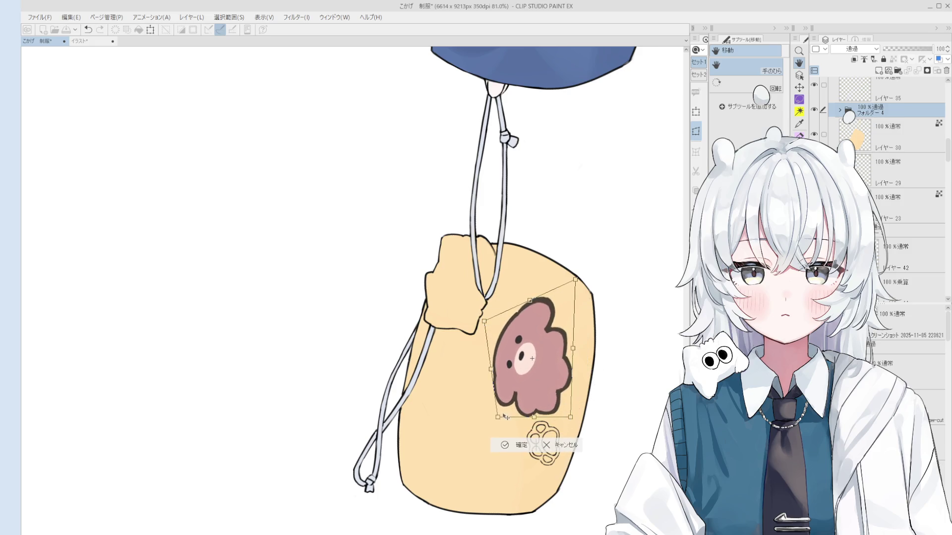
pyautogui.moveTo(503, 416); pyautogui.dragTo(475, 432)
pyautogui.moveTo(483, 321); pyautogui.dragTo(471, 303)
pyautogui.moveTo(570, 417); pyautogui.dragTo(554, 398)
pyautogui.moveTo(520, 354)
pyautogui.mouseDown()
pyautogui.moveTo(546, 372)
pyautogui.moveTo(534, 367)
pyautogui.mouseUp()
pyautogui.moveTo(543, 282); pyautogui.dragTo(539, 278)
pyautogui.scroll(-2, 539, 278)
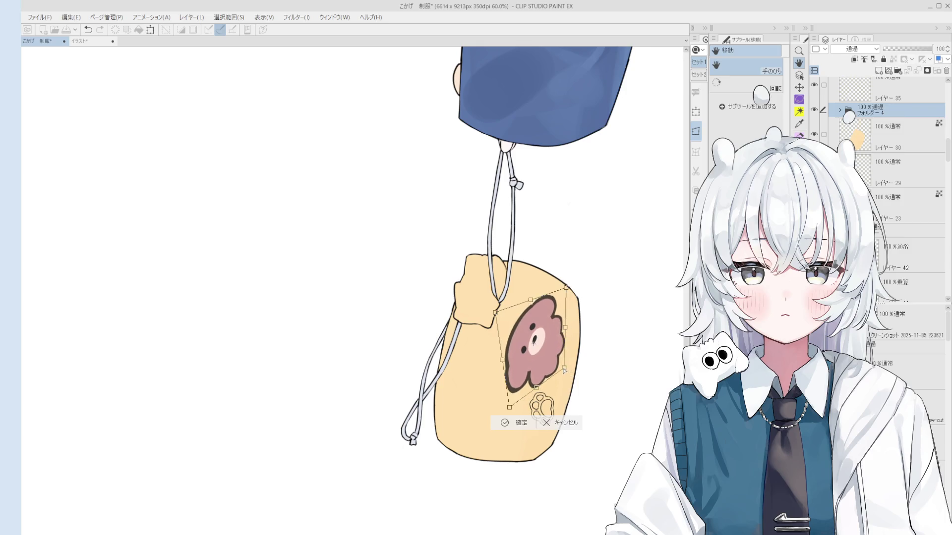
# Fine-tune the bear patch's position and corners on the bag, then commit the transform
pyautogui.moveTo(564, 370); pyautogui.dragTo(568, 380)
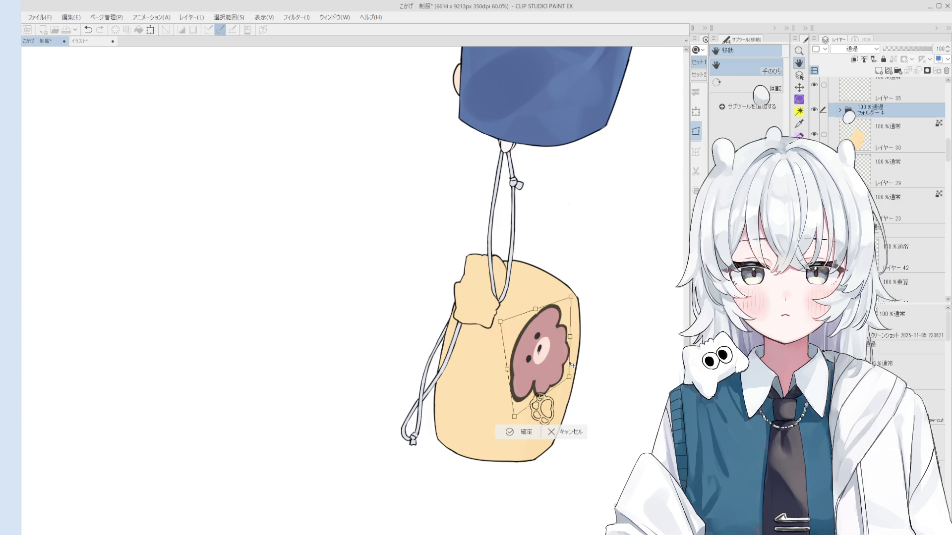
pyautogui.moveTo(539, 384); pyautogui.dragTo(533, 399)
pyautogui.moveTo(573, 298); pyautogui.dragTo(566, 307)
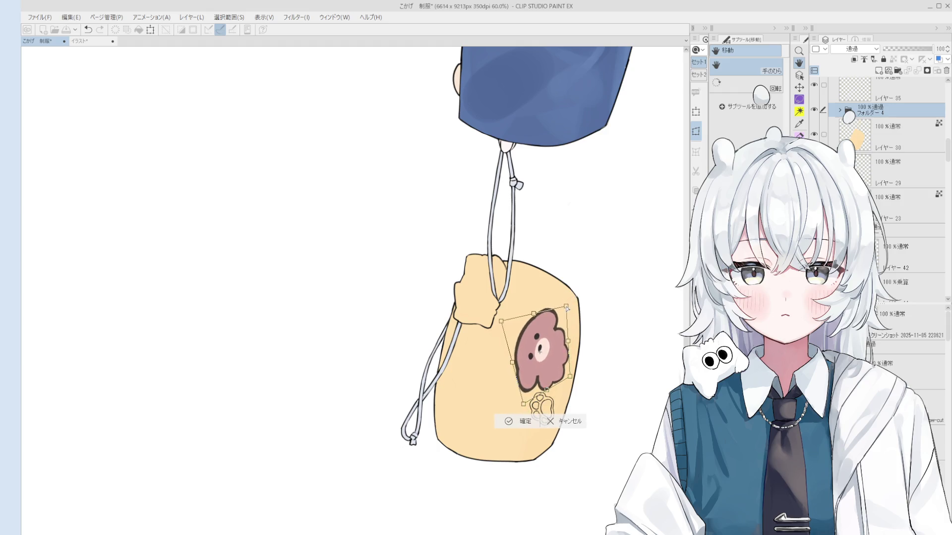
pyautogui.moveTo(501, 321); pyautogui.dragTo(511, 303)
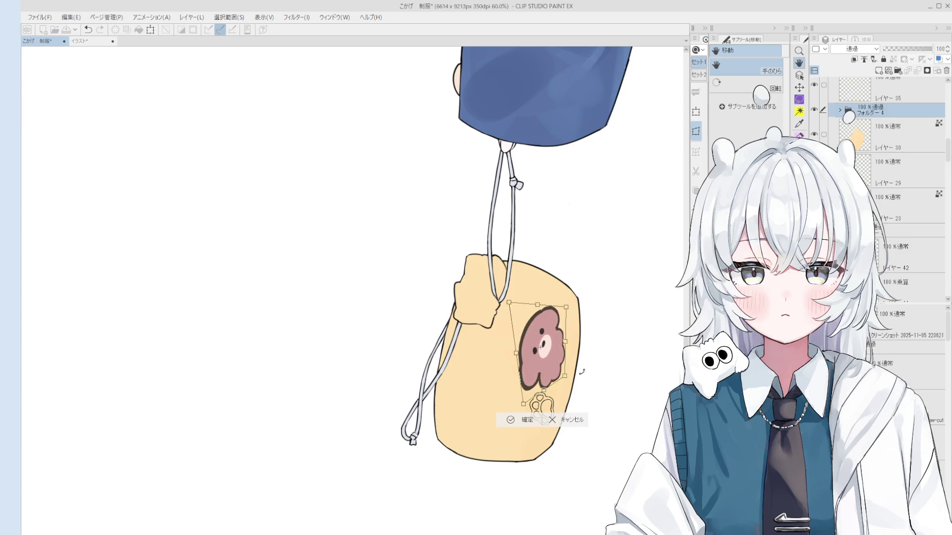
pyautogui.moveTo(564, 375); pyautogui.dragTo(569, 378)
pyautogui.scroll(-3, 571, 378)
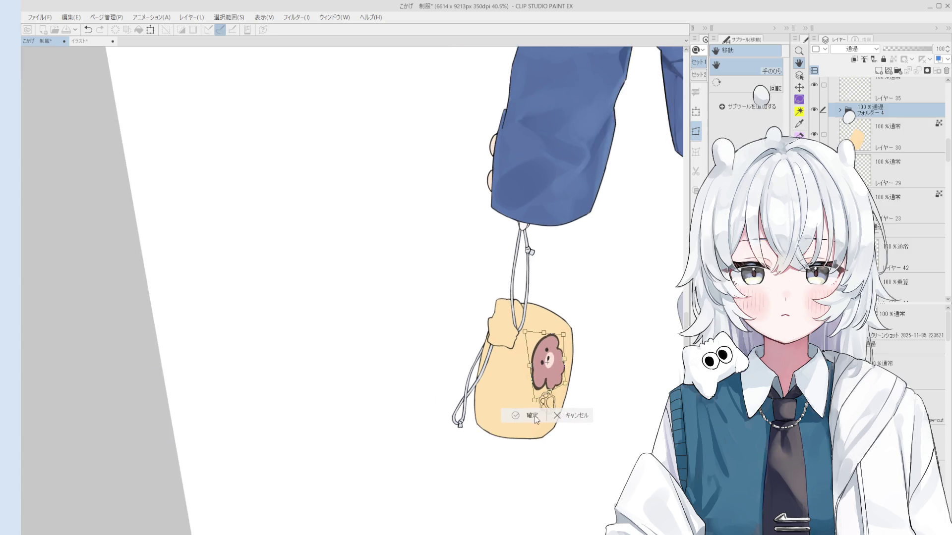
pyautogui.press('Return')
pyautogui.scroll(-3, 567, 446)
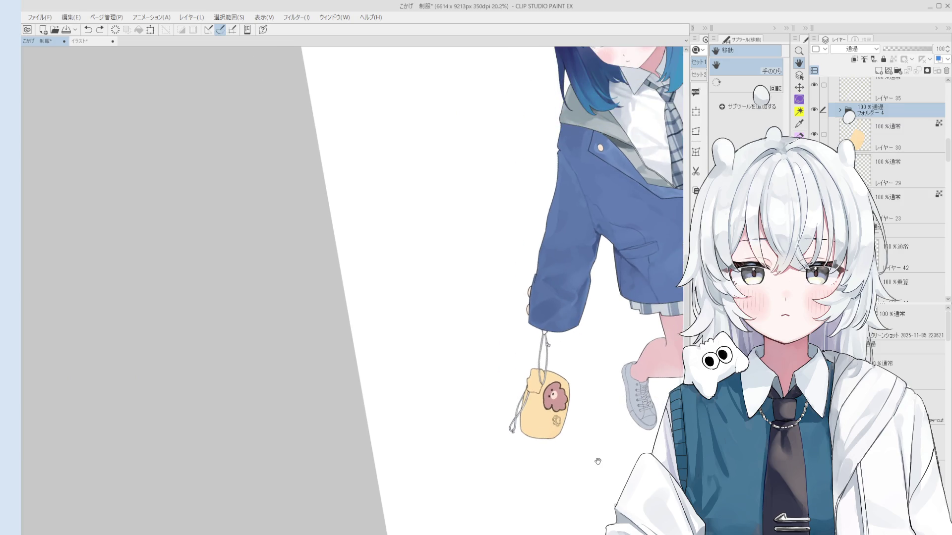
pyautogui.scroll(2, 599, 453)
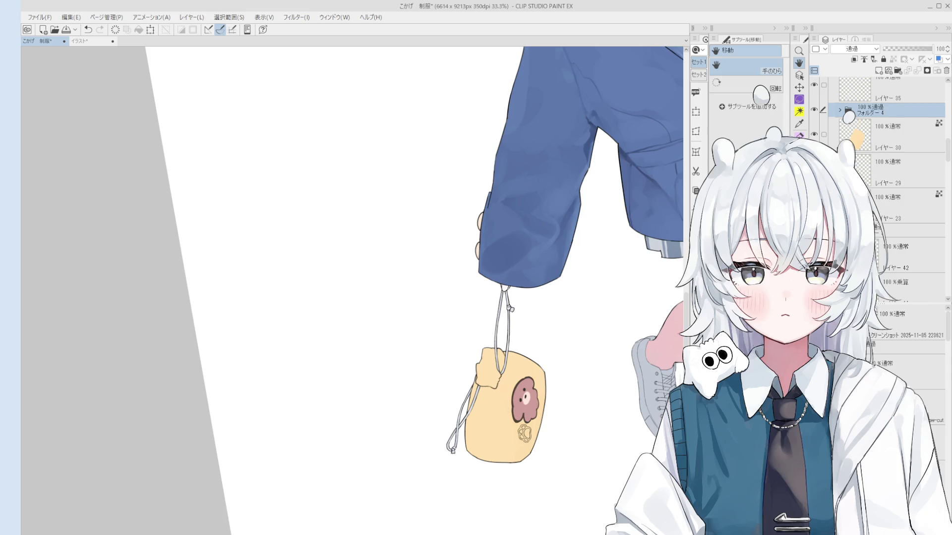
pyautogui.scroll(-1, 622, 342)
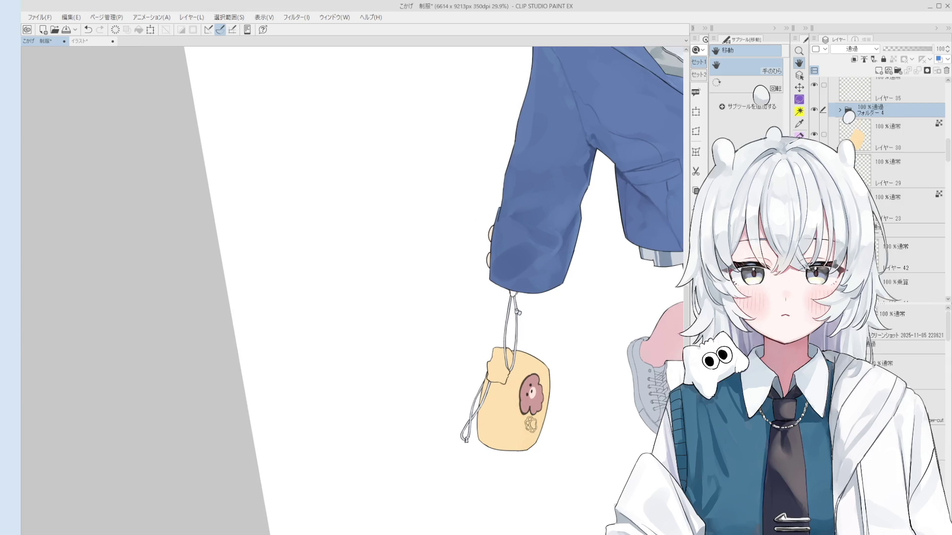
pyautogui.scroll(-1, 573, 340)
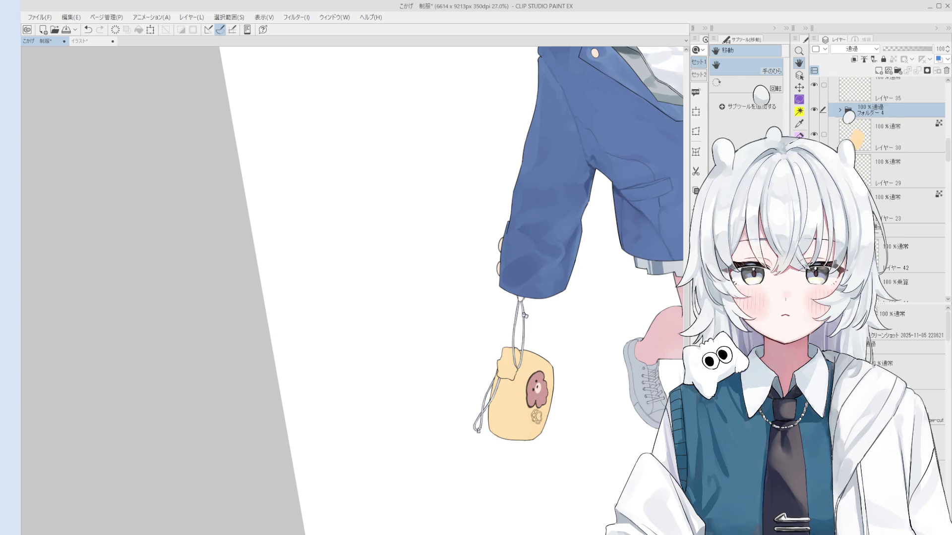
pyautogui.scroll(5, 500, 348)
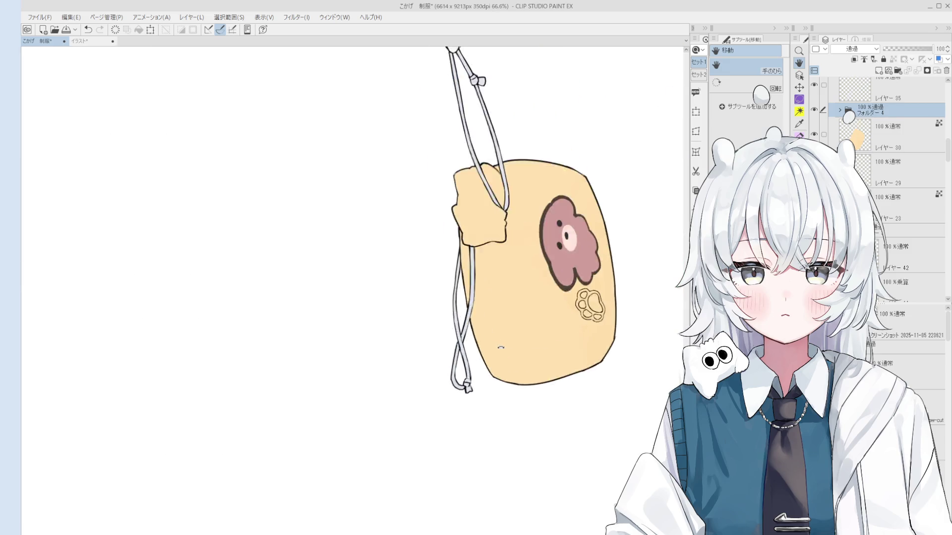
# On Layer 14, erase and redraw the loop's lower-left outline
pyautogui.scroll(5, 500, 348)
pyautogui.keyDown('ctrl'); pyautogui.keyDown('shift'); pyautogui.click(473, 342); pyautogui.keyUp('shift'); pyautogui.keyUp('ctrl')
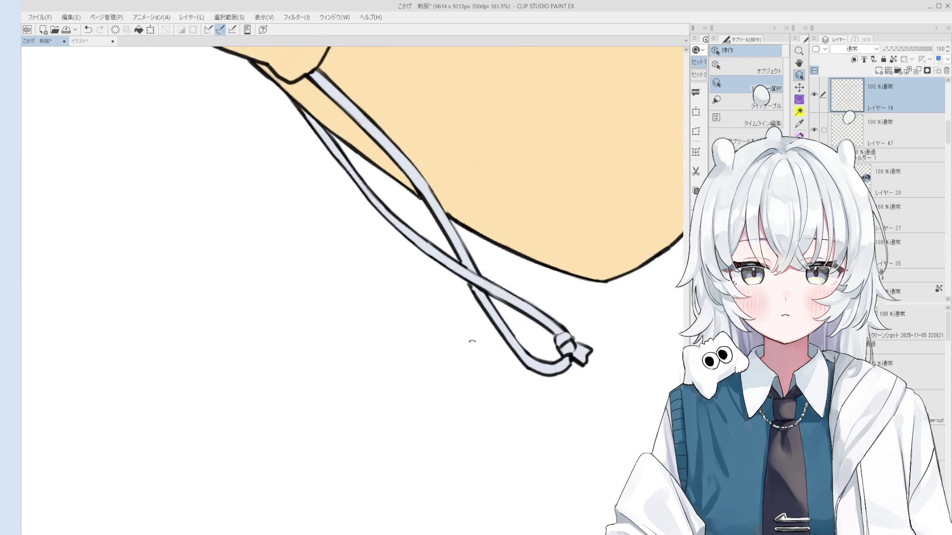
pyautogui.press('e')
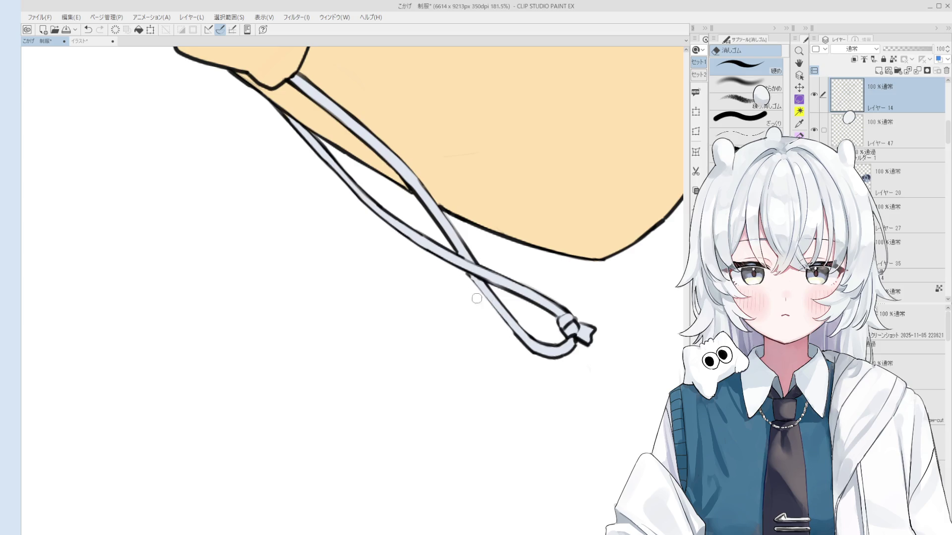
pyautogui.moveTo(486, 309); pyautogui.dragTo(523, 344)
pyautogui.press('p')
pyautogui.moveTo(468, 278); pyautogui.dragTo(533, 353)
# Erase the stray stroke near the loop, undo a bad stroke, and reset the view upright
pyautogui.press('e')
pyautogui.moveTo(478, 286); pyautogui.dragTo(528, 344)
pyautogui.moveTo(485, 308); pyautogui.dragTo(533, 350)
pyautogui.press('p')
pyautogui.hotkey('ctrl', 'z')
pyautogui.hotkey('ctrl', 'z')
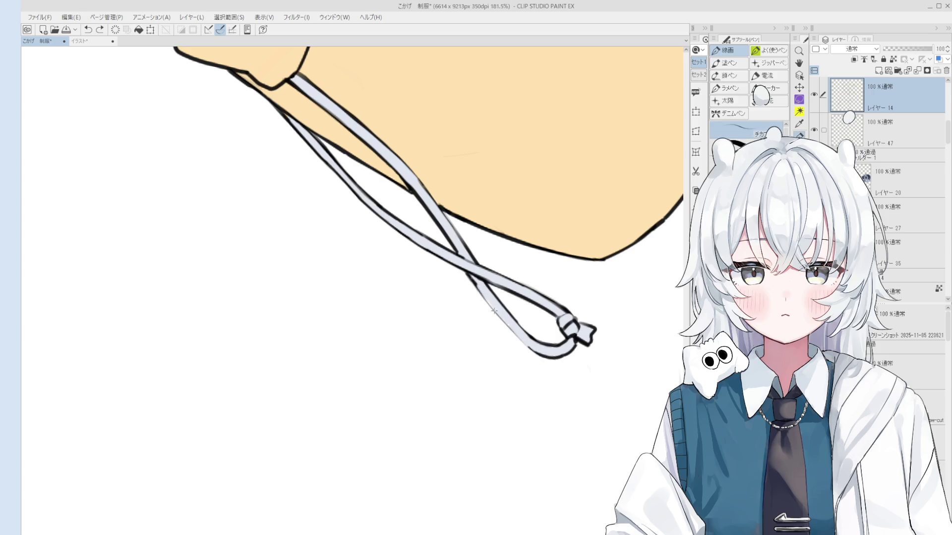
pyautogui.moveTo(494, 310); pyautogui.dragTo(498, 317)
pyautogui.hotkey('ctrl', 'alt', '0')
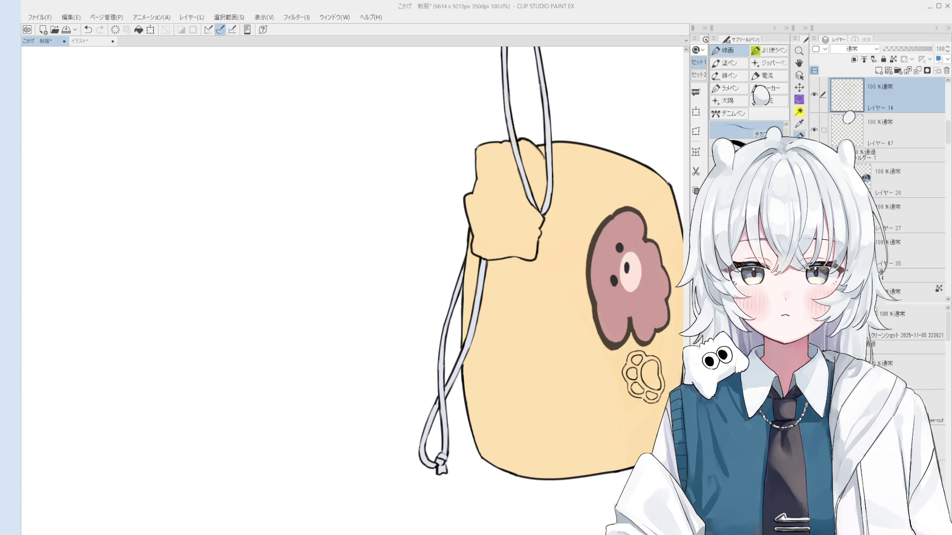
pyautogui.scroll(-1, 540, 330)
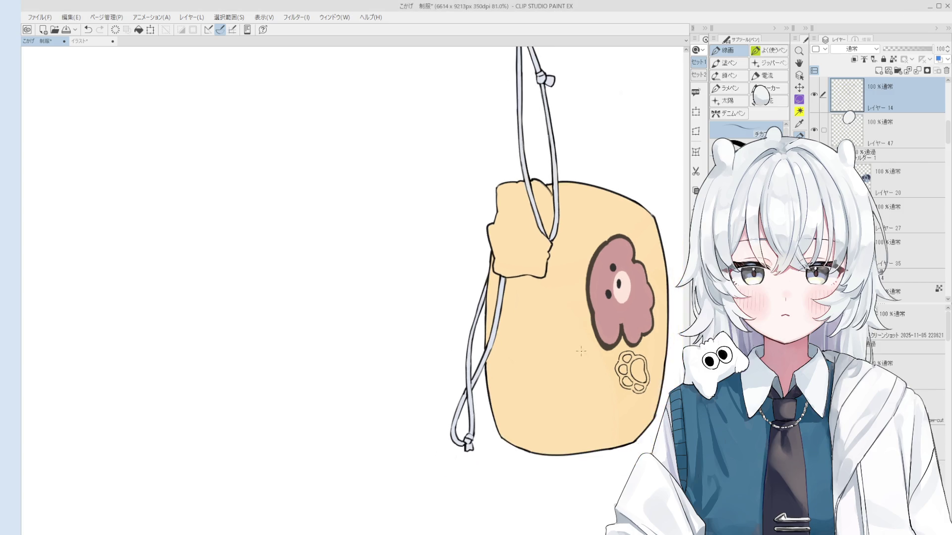
# Centre the bag, tilt the canvas counter-clockwise, and zoom in on its lower-left edge
pyautogui.moveTo(540, 330); pyautogui.dragTo(485, 346)
pyautogui.moveTo(449, 377); pyautogui.dragTo(403, 358)
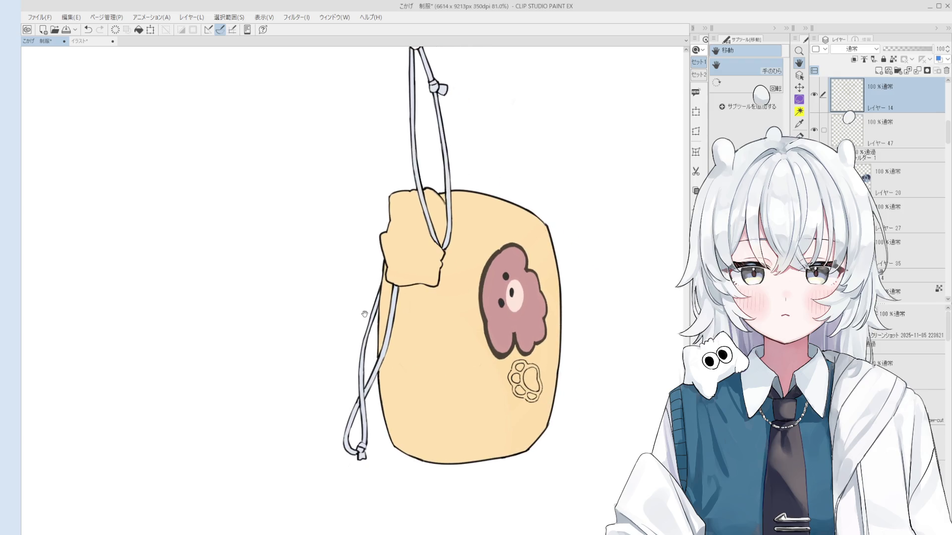
pyautogui.press('-')
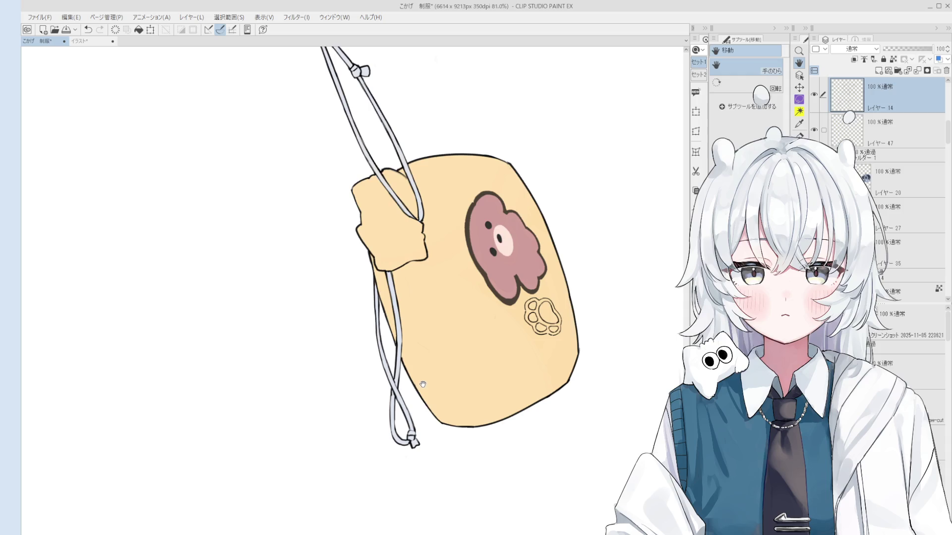
pyautogui.press('o')
pyautogui.scroll(3, 404, 357)
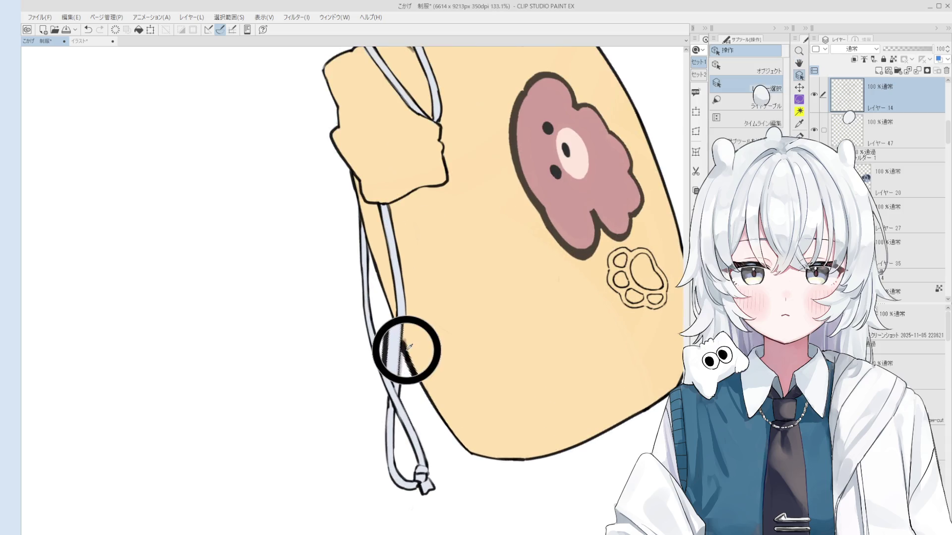
pyautogui.press('e')
pyautogui.press('-')
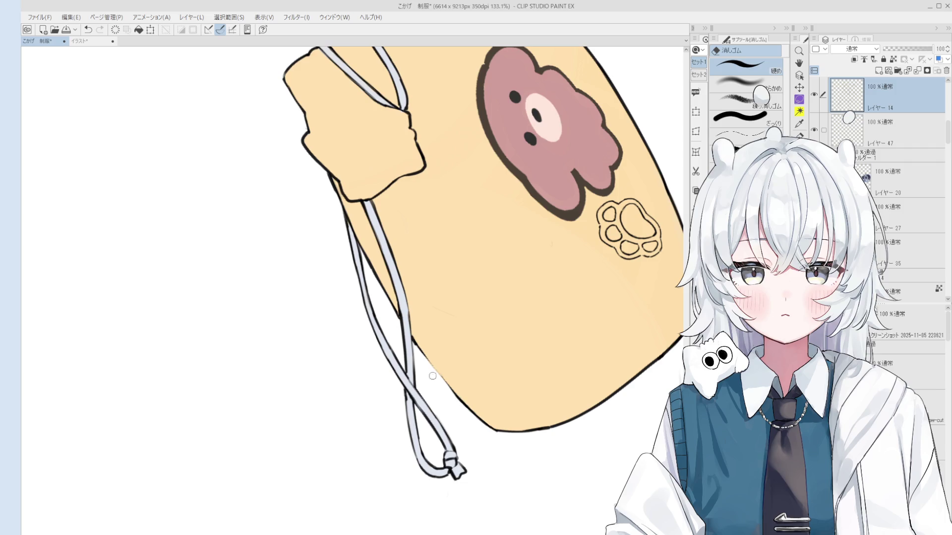
# Draw and undo two trial strokes along the bag's lower-left outline
pyautogui.press('p')
pyautogui.moveTo(419, 351); pyautogui.dragTo(461, 404)
pyautogui.hotkey('ctrl', 'z')
pyautogui.moveTo(419, 353); pyautogui.dragTo(461, 402)
pyautogui.hotkey('ctrl', 'z')
pyautogui.press('e')
pyautogui.scroll(2, 459, 394)
pyautogui.scroll(-1, 457, 389)
# Ink a dark outline along the bag's lower-left edge, tidy it, and bring the whole bag into view
pyautogui.press('p')
pyautogui.moveTo(420, 347); pyautogui.dragTo(502, 442)
pyautogui.hotkey('ctrl', 'z')
pyautogui.hotkey('ctrl', 'z')
pyautogui.press('e')
pyautogui.press('p')
pyautogui.press('e')
pyautogui.scroll(-3, 510, 436)
pyautogui.moveTo(477, 389); pyautogui.dragTo(433, 376)
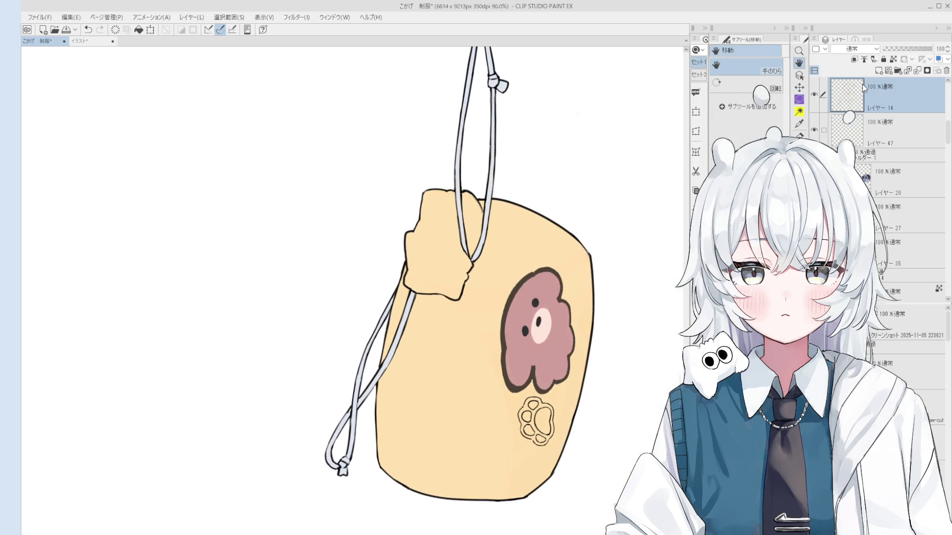
# Add a new layer, Layer 49, above the line art with Add (Glow) blending
pyautogui.click(878, 71)
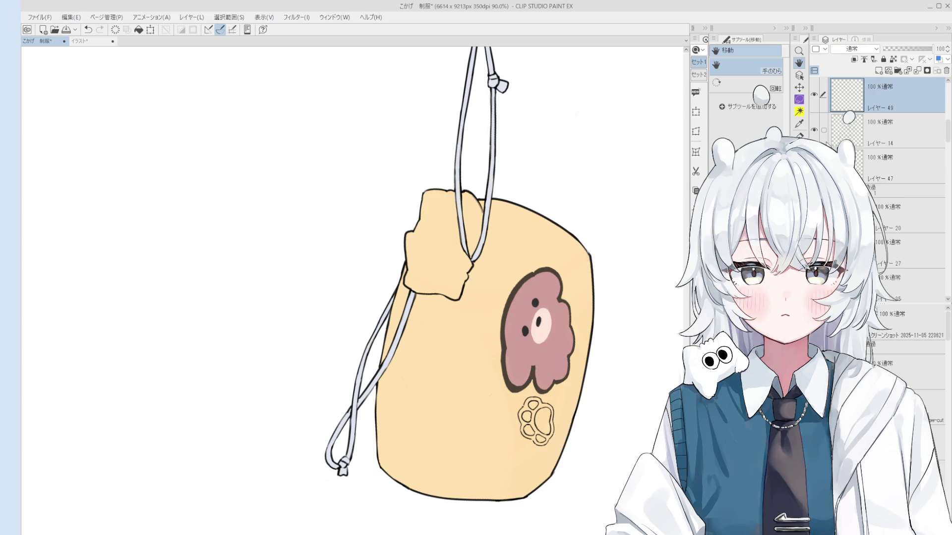
pyautogui.press('Down')
pyautogui.press('b')
pyautogui.moveTo(483, 347); pyautogui.dragTo(689, 357)
pyautogui.click(484, 346)
pyautogui.hotkey('ctrl', '-')
pyautogui.hotkey('ctrl', 'z')
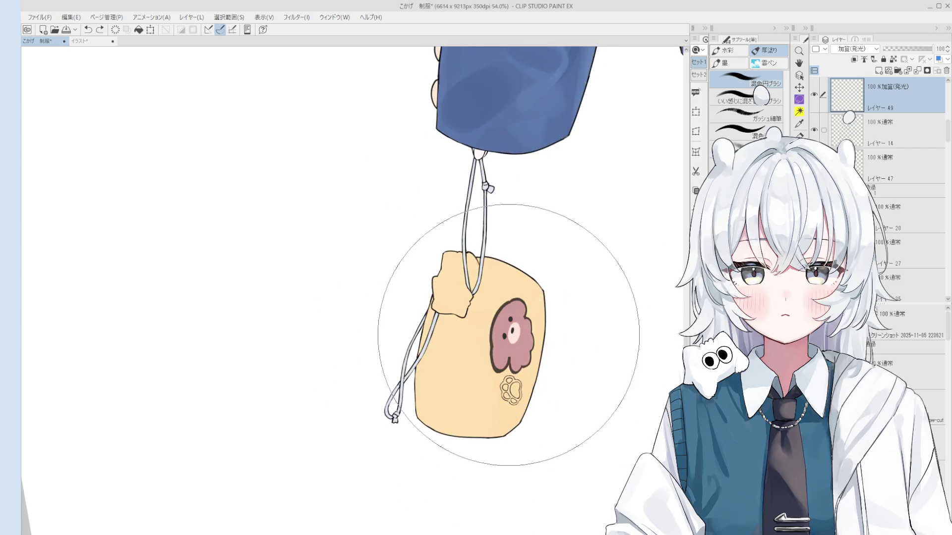
pyautogui.click(489, 350)
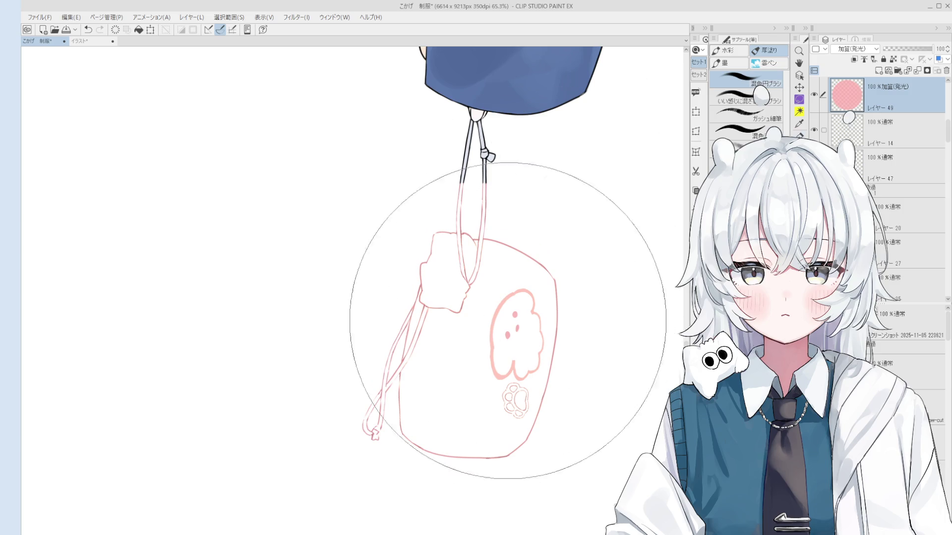
pyautogui.hotkey('ctrl', 'z')
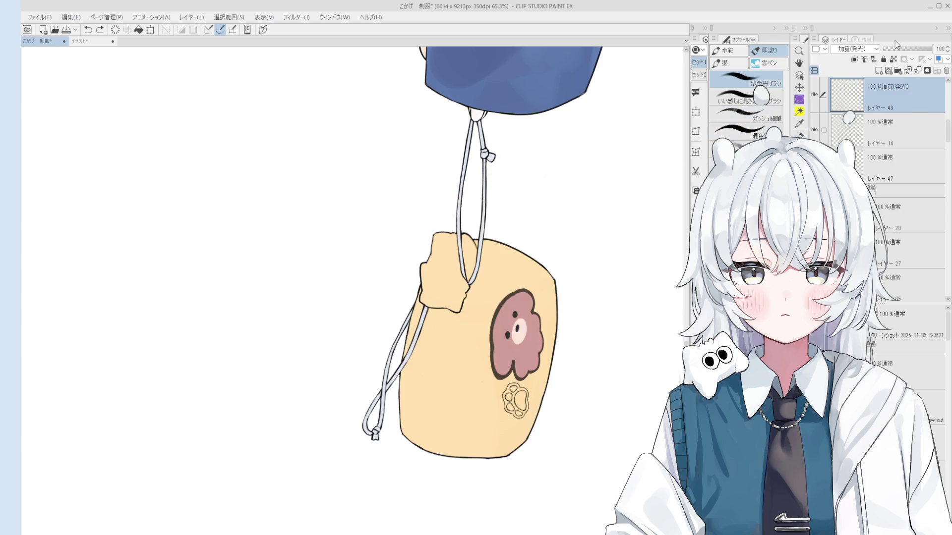
pyautogui.click(490, 318)
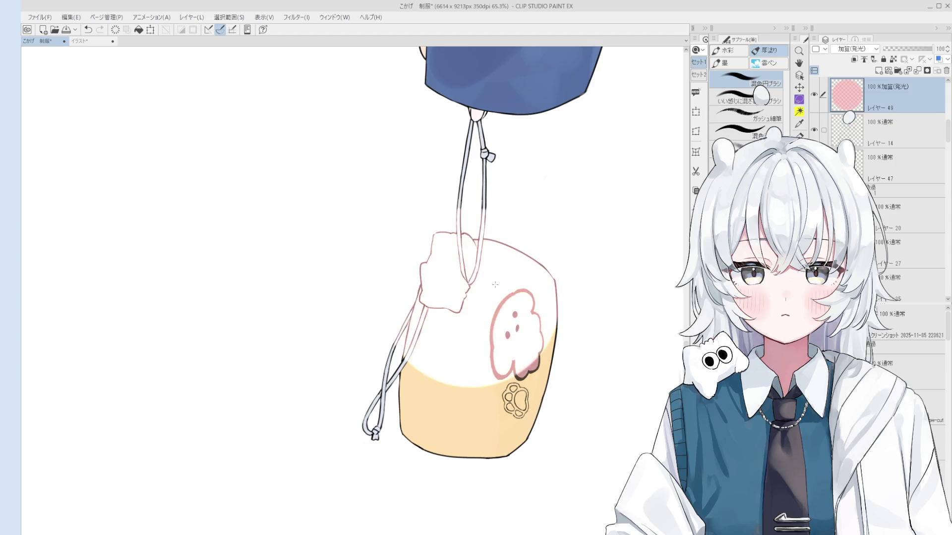
pyautogui.scroll(-1, 521, 382)
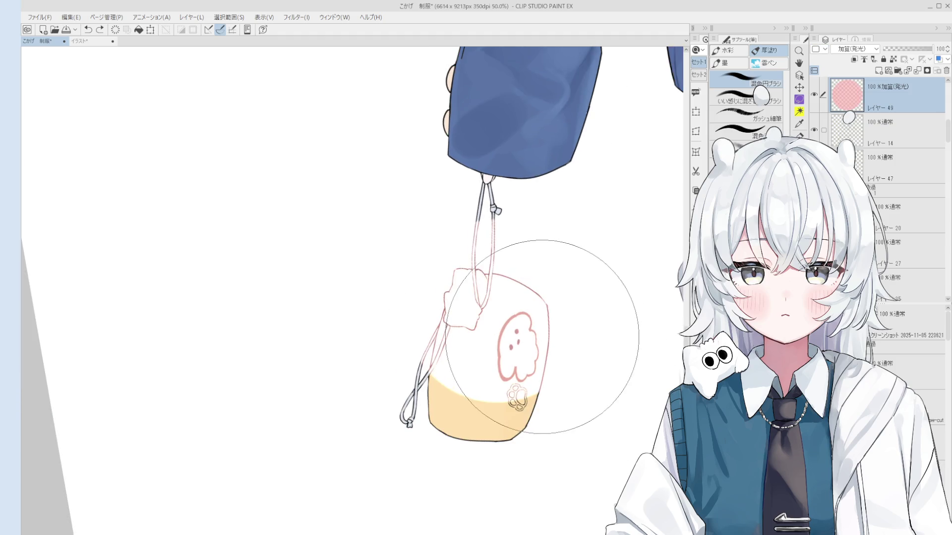
pyautogui.hotkey('ctrl', 'z')
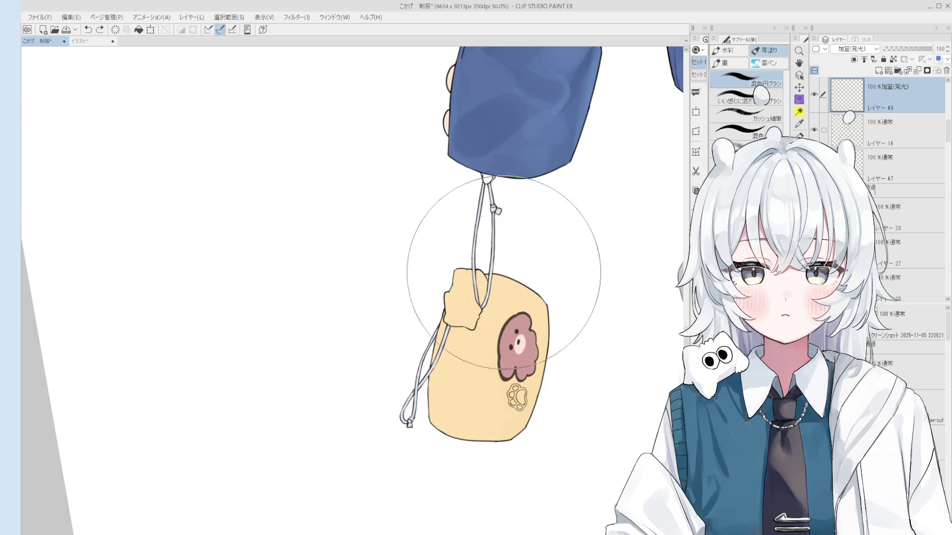
pyautogui.click(490, 345)
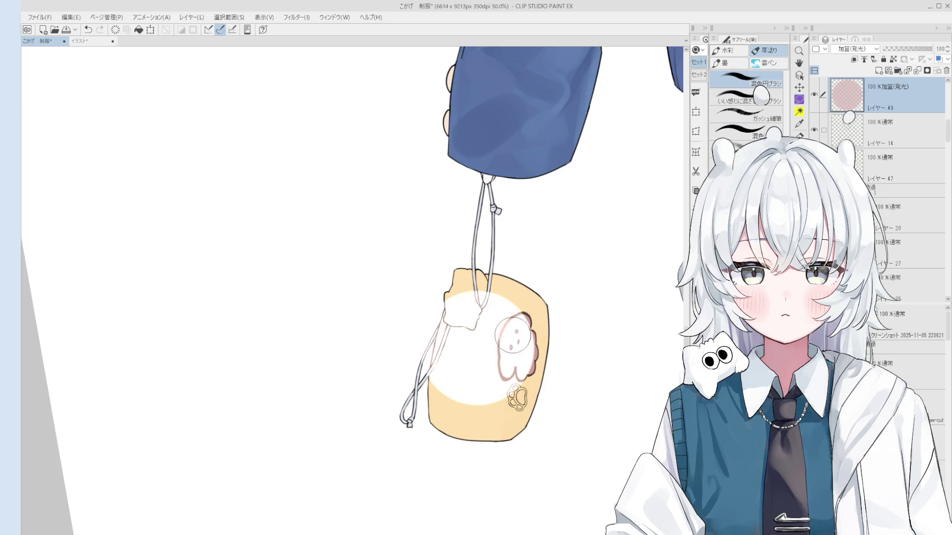
pyautogui.moveTo(524, 336)
pyautogui.mouseDown()
pyautogui.moveTo(484, 448)
pyautogui.moveTo(478, 340)
pyautogui.moveTo(509, 447)
pyautogui.mouseUp()
pyautogui.scroll(-1, 584, 245)
pyautogui.hotkey('ctrl', 'z')
pyautogui.hotkey('ctrl', 'z')
pyautogui.hotkey('ctrl', 'z')
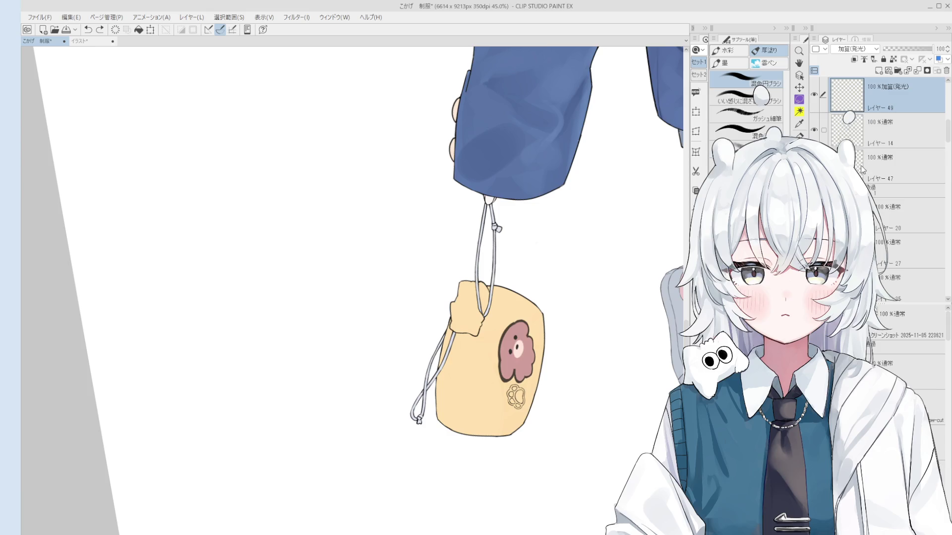
pyautogui.moveTo(542, 403)
pyautogui.mouseDown()
pyautogui.moveTo(559, 418)
pyautogui.moveTo(542, 355)
pyautogui.moveTo(522, 385)
pyautogui.mouseUp()
# Brush test glow strokes on the sleeve, then undo them
pyautogui.hotkey('ctrl', 'z')
pyautogui.moveTo(484, 163); pyautogui.dragTo(484, 128)
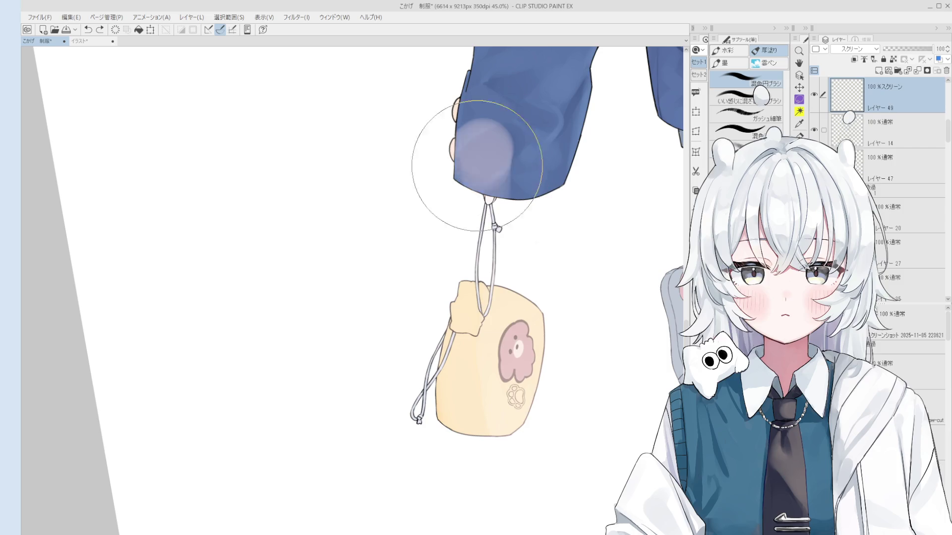
pyautogui.moveTo(490, 309); pyautogui.dragTo(436, 413)
pyautogui.moveTo(495, 297); pyautogui.dragTo(521, 378)
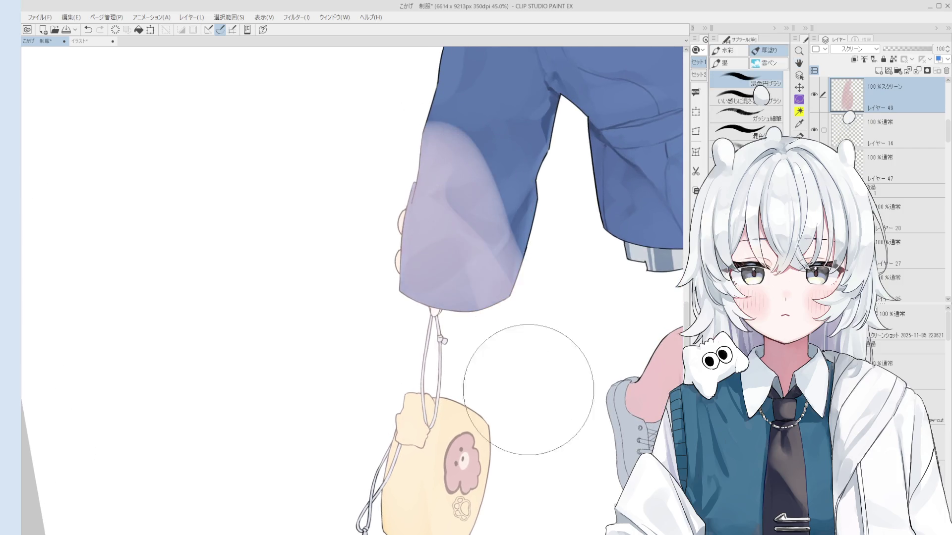
pyautogui.scroll(-3, 521, 357)
pyautogui.hotkey('ctrl', 'z')
pyautogui.hotkey('ctrl', 'z')
pyautogui.hotkey('ctrl', 'z')
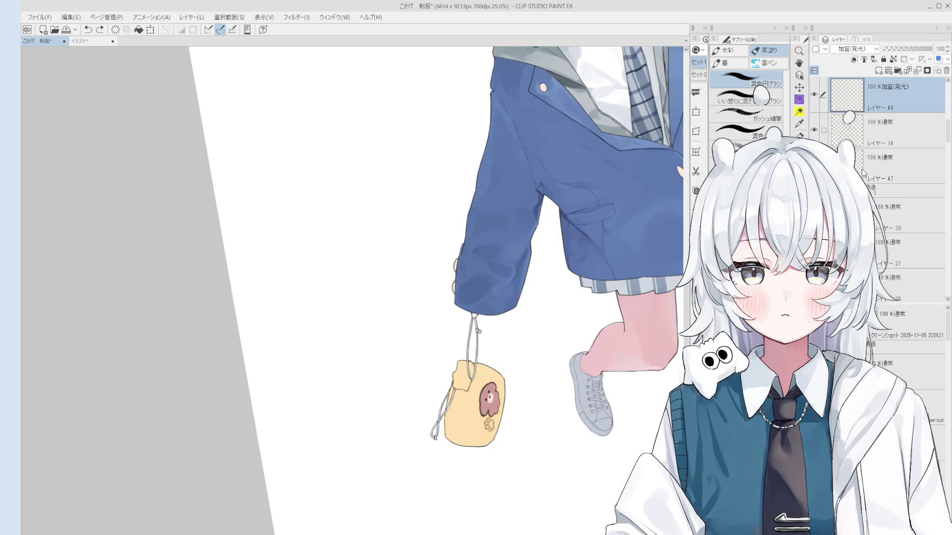
pyautogui.scroll(-3, 855, 49)
# Test pink multiply colour on the bag, sleeve cuff and hand
pyautogui.moveTo(484, 414); pyautogui.dragTo(483, 414)
pyautogui.hotkey('ctrl', '+')
pyautogui.scroll(6, 866, 51)
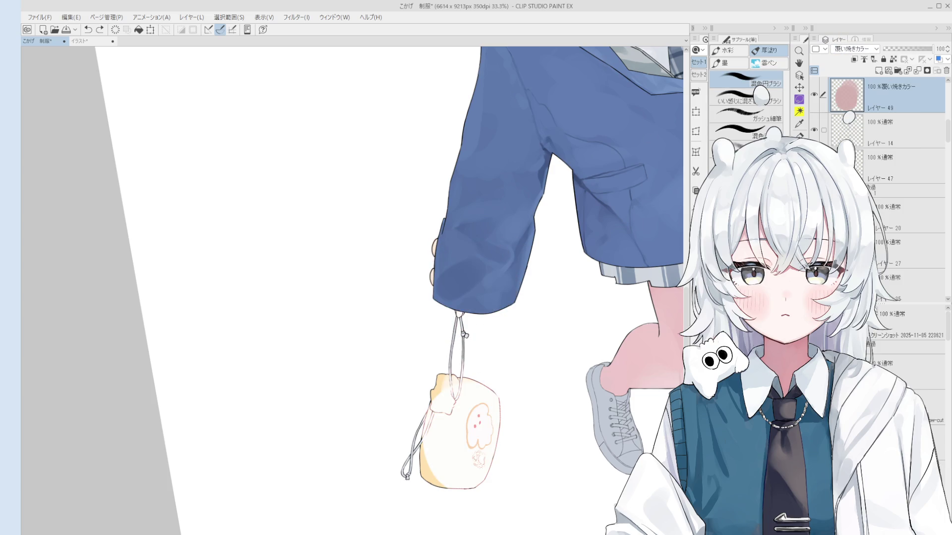
pyautogui.scroll(6, 845, 87)
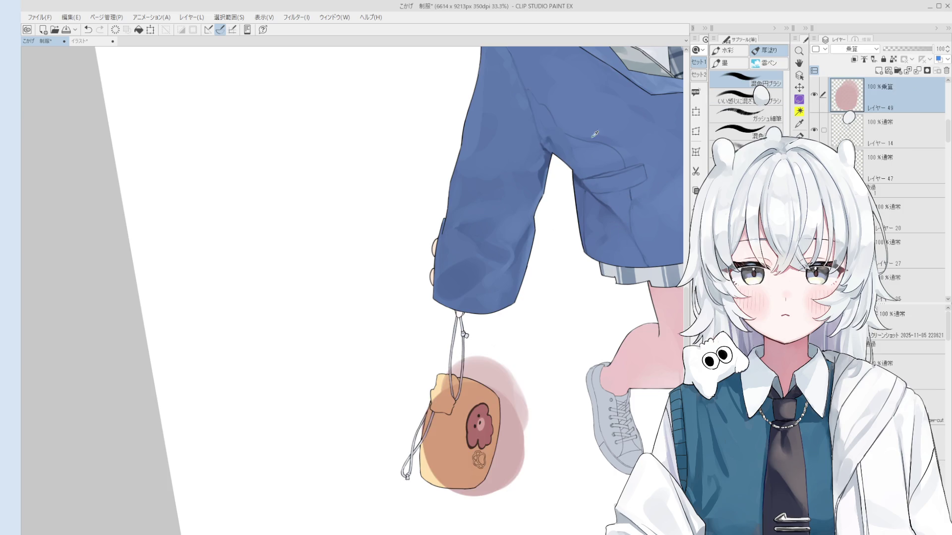
pyautogui.click(449, 240)
pyautogui.click(471, 303)
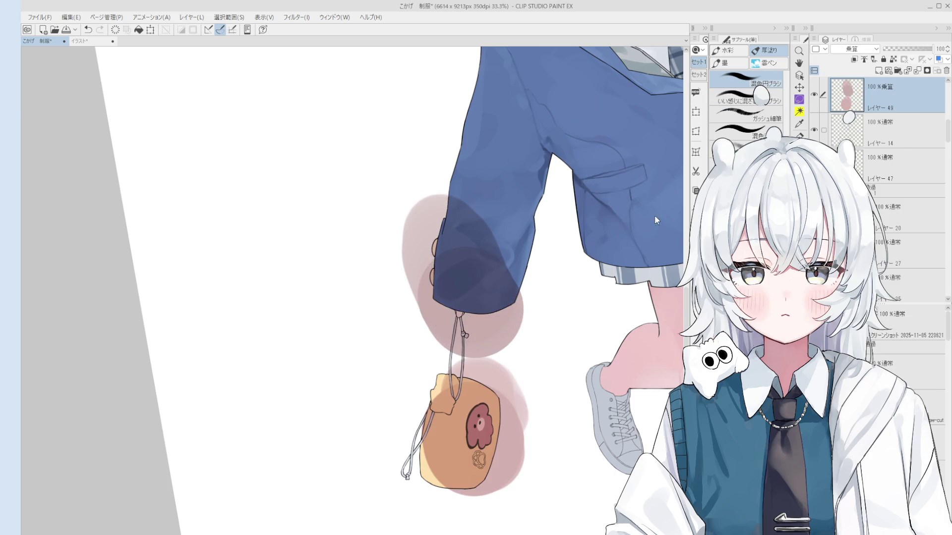
pyautogui.moveTo(476, 219); pyautogui.dragTo(488, 180)
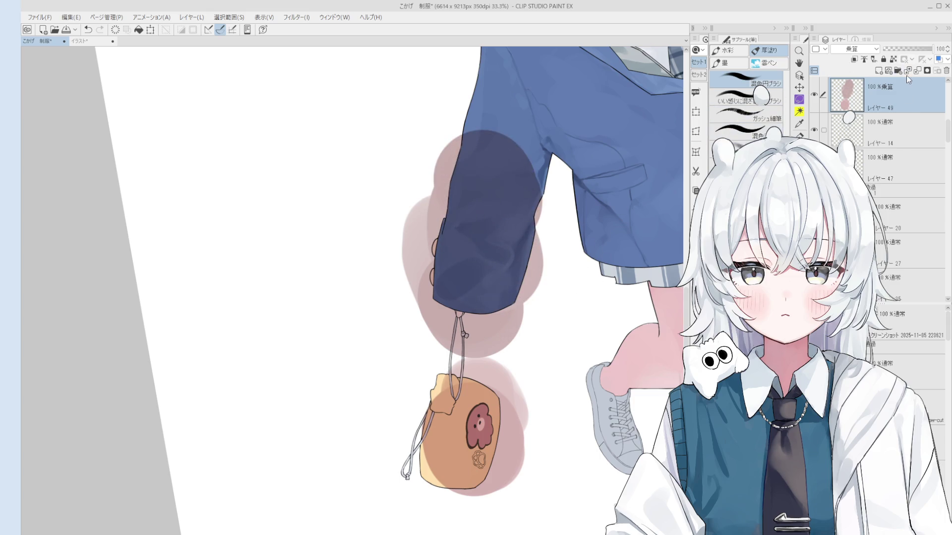
# Set Layer 49 to Hard Light blending and clear all its test paint
pyautogui.hotkey('shift', '+')
pyautogui.hotkey('shift', '+')
pyautogui.hotkey('shift', '+')
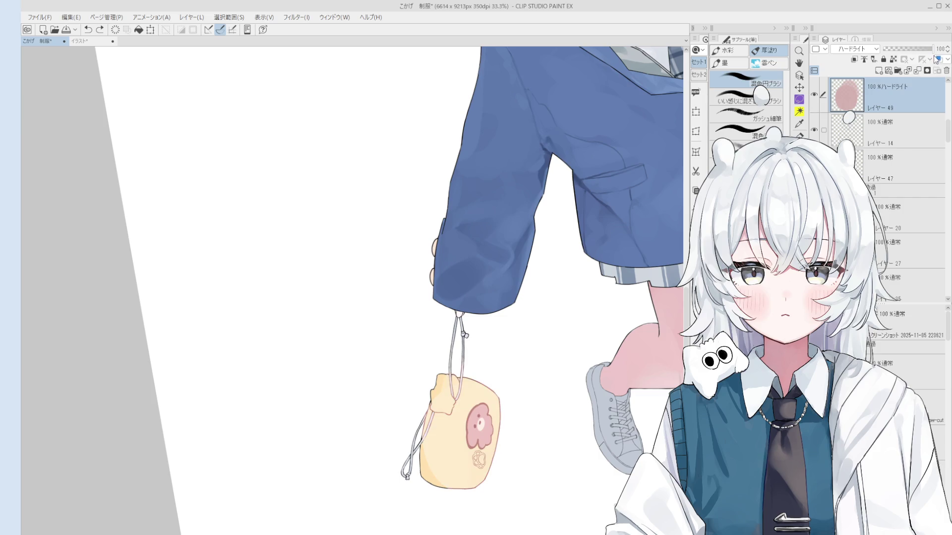
pyautogui.press('Delete')
pyautogui.press('o')
pyautogui.scroll(3, 520, 382)
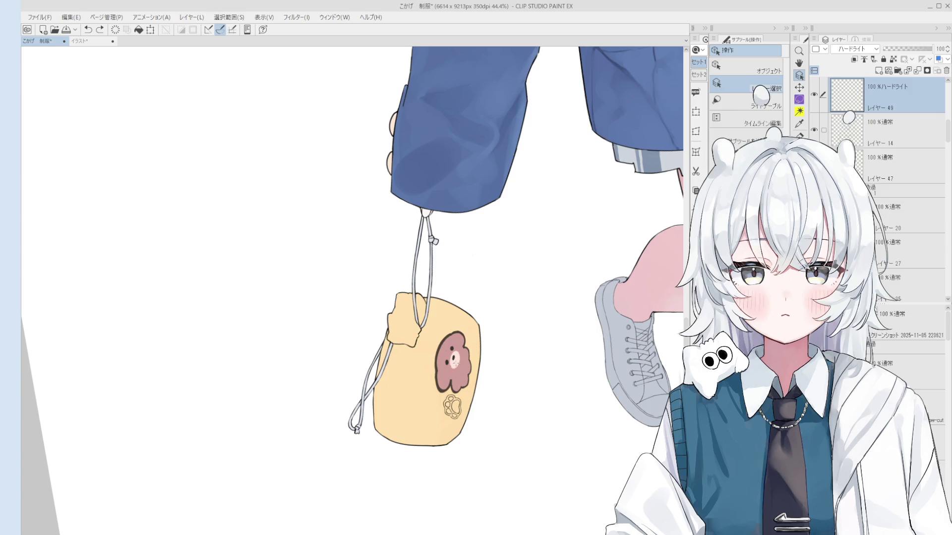
pyautogui.scroll(3, 451, 362)
# Select the bag's outline layer and erase stray strap lines at the bag opening
pyautogui.scroll(2, 438, 339)
pyautogui.click(438, 339)
pyautogui.press('e')
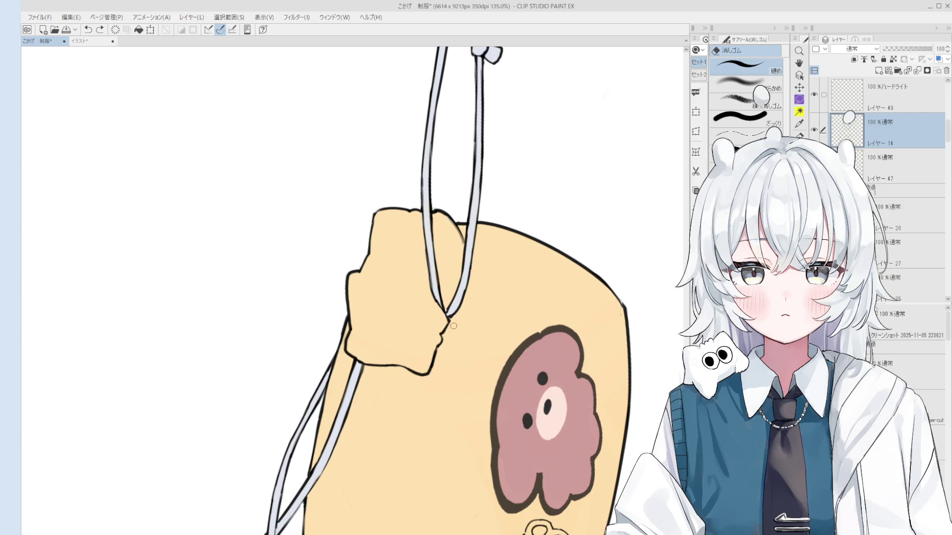
pyautogui.scroll(-3, 453, 326)
pyautogui.scroll(3, 426, 295)
pyautogui.press('o')
pyautogui.press('e')
pyautogui.scroll(2, 436, 313)
pyautogui.scroll(-1, 449, 327)
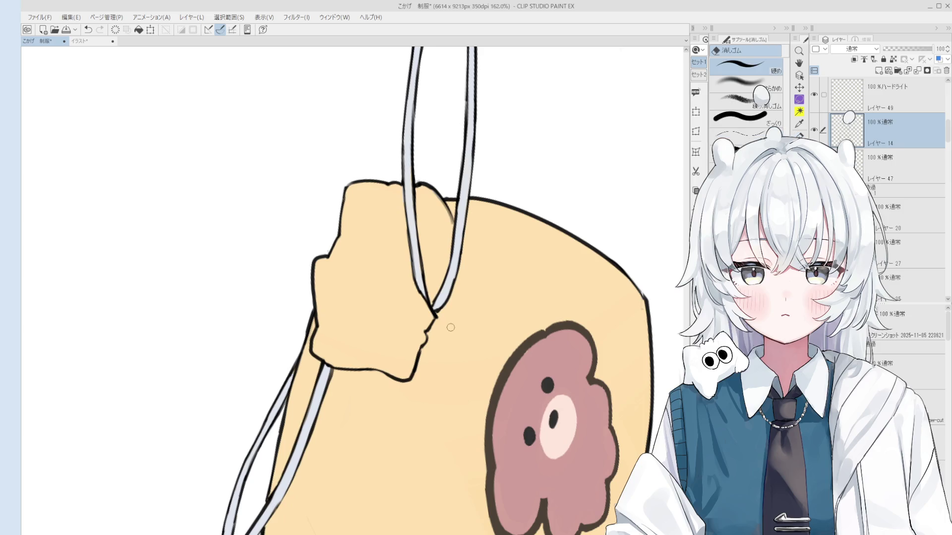
pyautogui.press('p')
pyautogui.scroll(2, 453, 304)
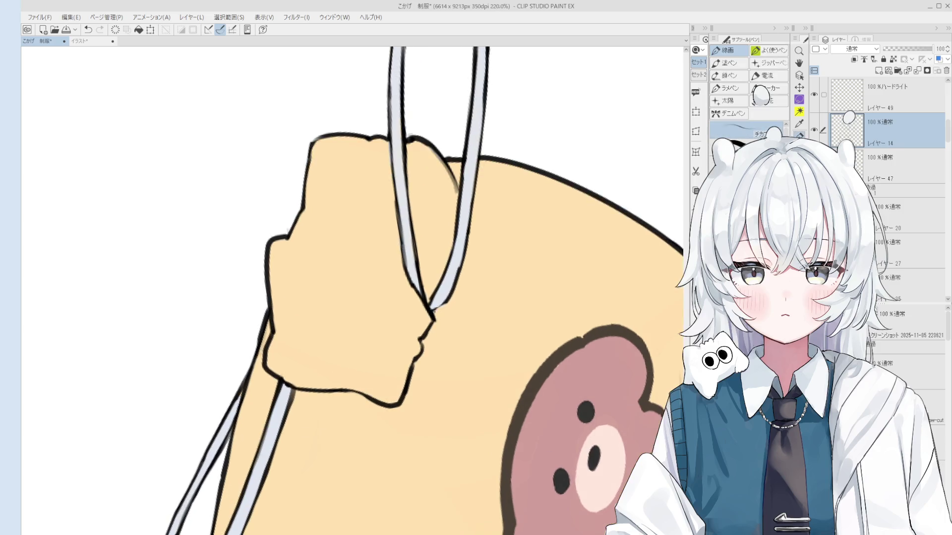
pyautogui.scroll(-2, 434, 311)
pyautogui.press('e')
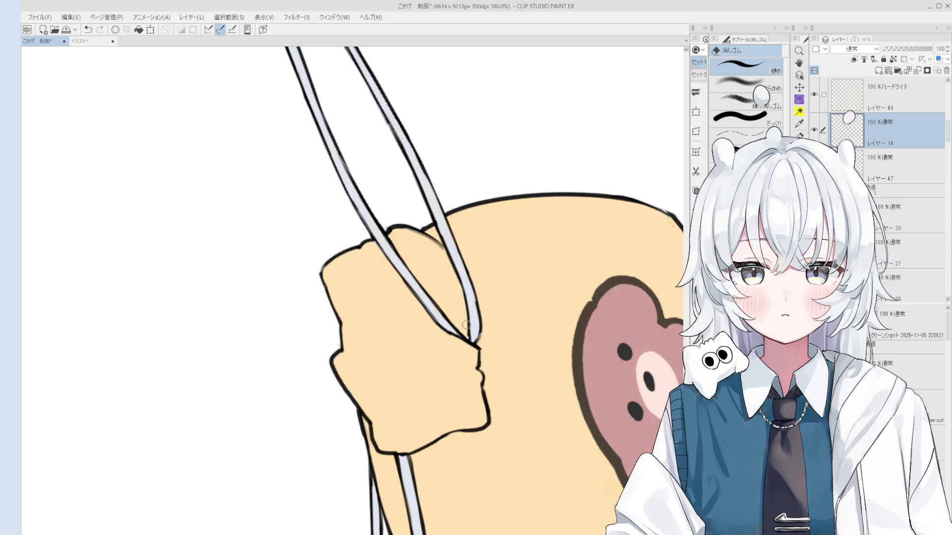
pyautogui.scroll(2, 465, 325)
# Rotate the view so the straps hang upright and redraw the lower strap tip line
pyautogui.press('h')
pyautogui.moveTo(469, 329); pyautogui.dragTo(441, 382)
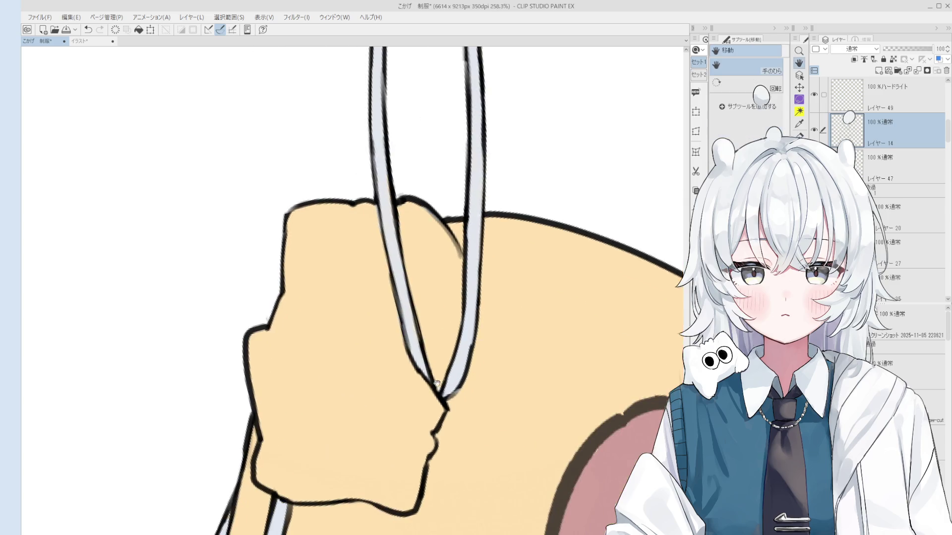
pyautogui.scroll(-1, 441, 381)
pyautogui.press('e')
pyautogui.moveTo(481, 316); pyautogui.dragTo(517, 377)
pyautogui.press('p')
pyautogui.scroll(-2, 491, 331)
pyautogui.press('e')
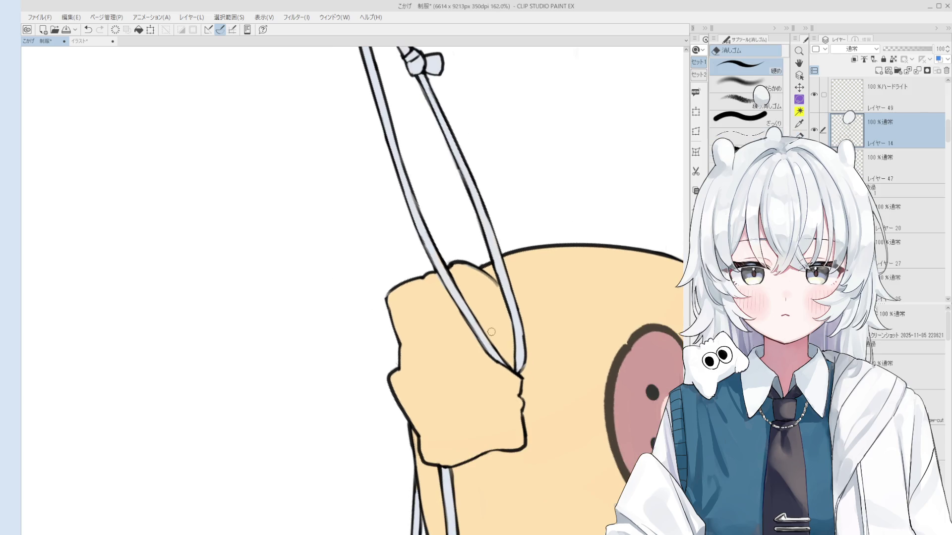
pyautogui.press('p')
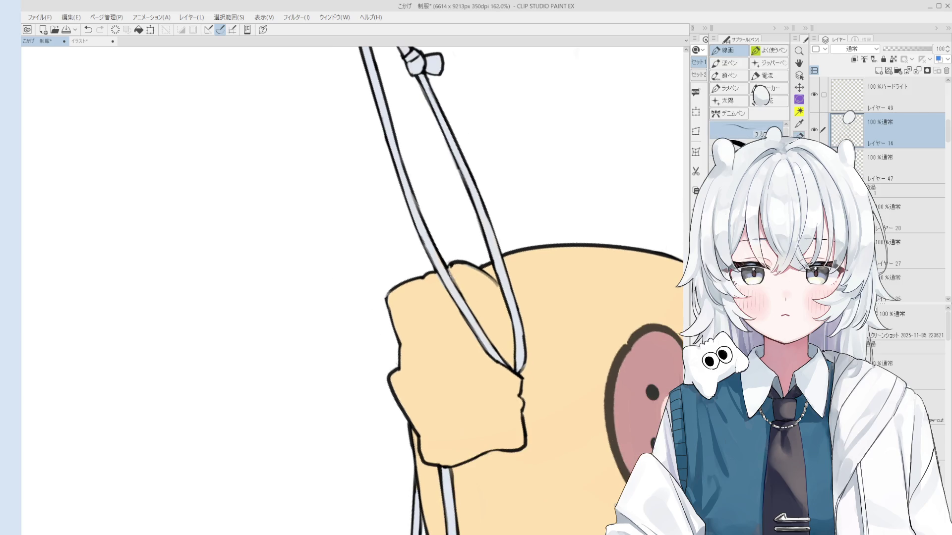
# Undo and redo the last left-strap stroke with Ctrl+Z and Ctrl+Y
pyautogui.hotkey('ctrl', 'z')
pyautogui.hotkey('ctrl', 'y')
pyautogui.hotkey('ctrl', 'z')
pyautogui.hotkey('ctrl', 'y')
# Finish the strap touch-ups with the Eraser and 線画 pen, then pan to show the whole bag
pyautogui.press('e')
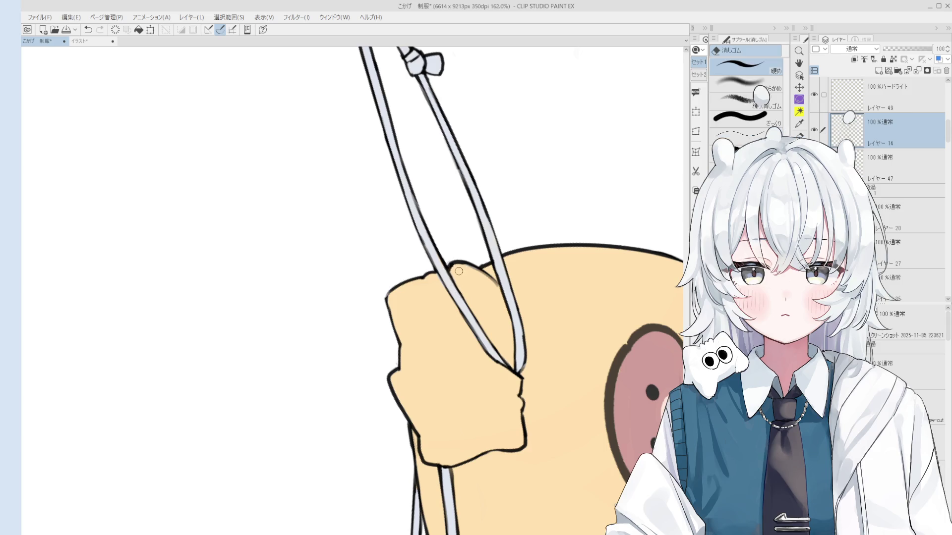
pyautogui.scroll(-1, 455, 269)
pyautogui.scroll(2, 461, 278)
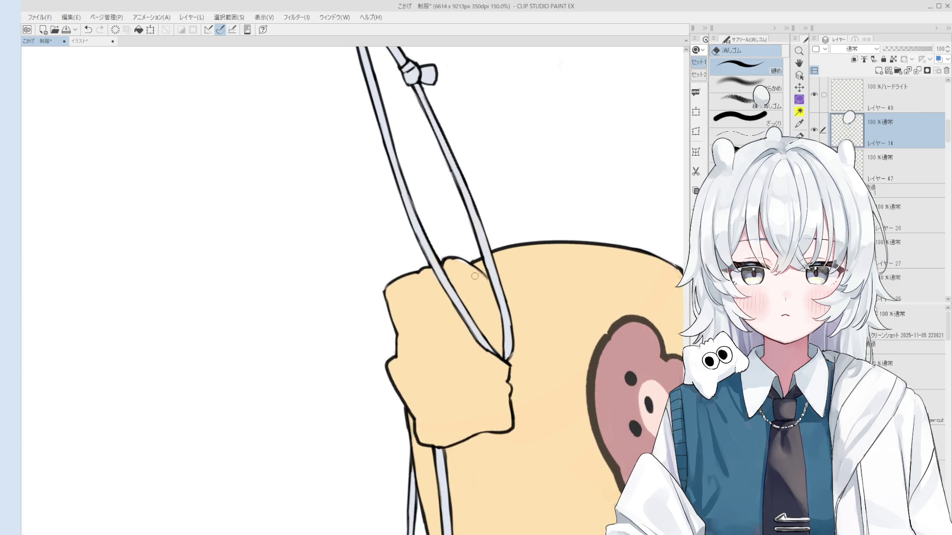
pyautogui.press('p')
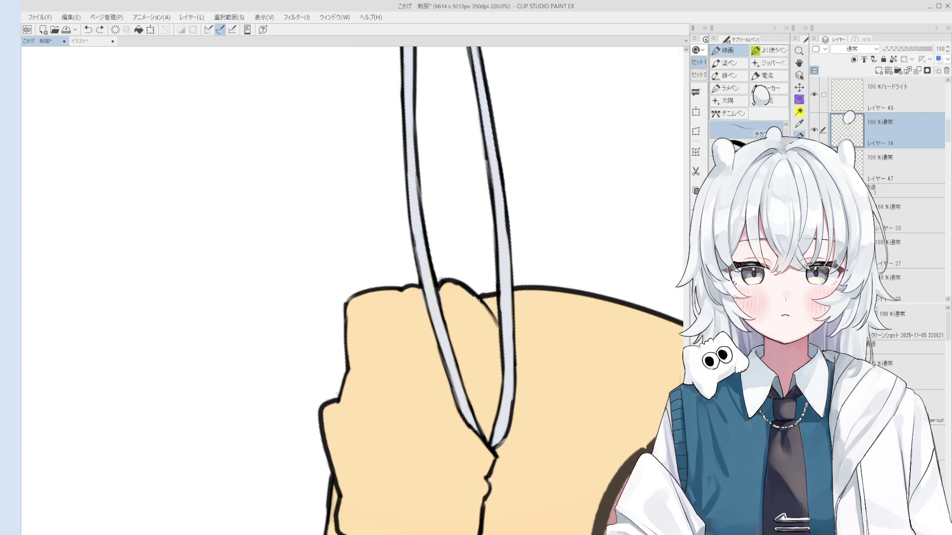
pyautogui.scroll(-1, 480, 304)
pyautogui.press('e')
pyautogui.press('p')
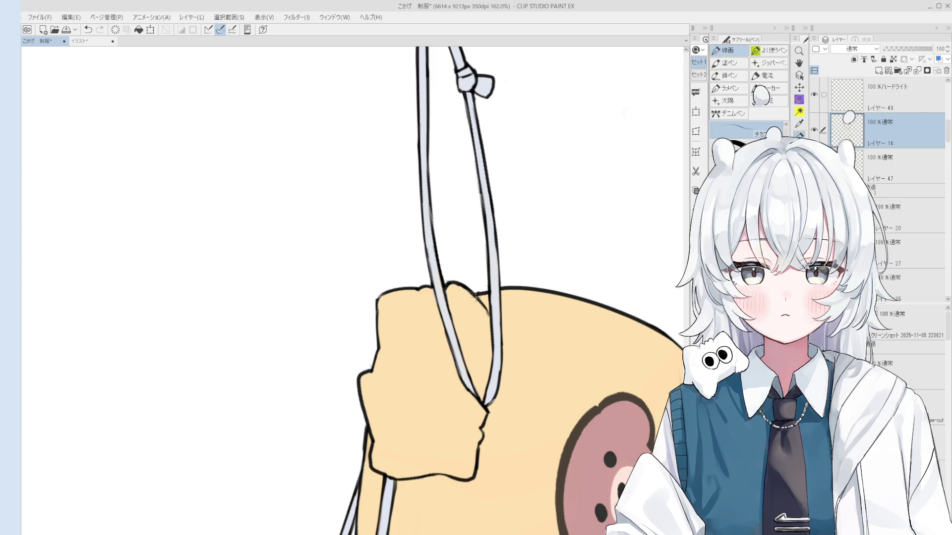
pyautogui.scroll(-1, 485, 311)
pyautogui.scroll(-2, 484, 311)
pyautogui.press('h')
pyautogui.moveTo(511, 373); pyautogui.dragTo(516, 358)
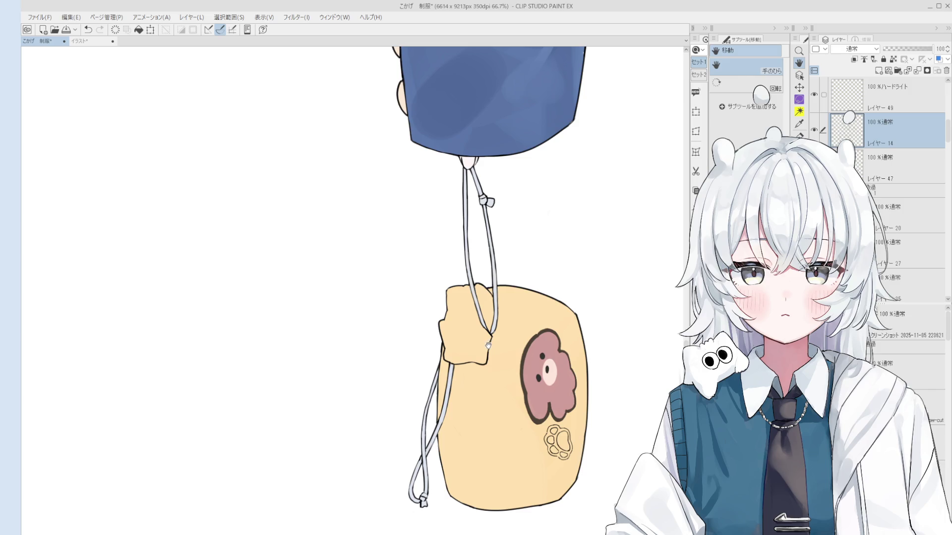
# Tilt the canvas view about 30 degrees and pick Layer 36 by clicking the bag
pyautogui.press('^')
pyautogui.press('^')
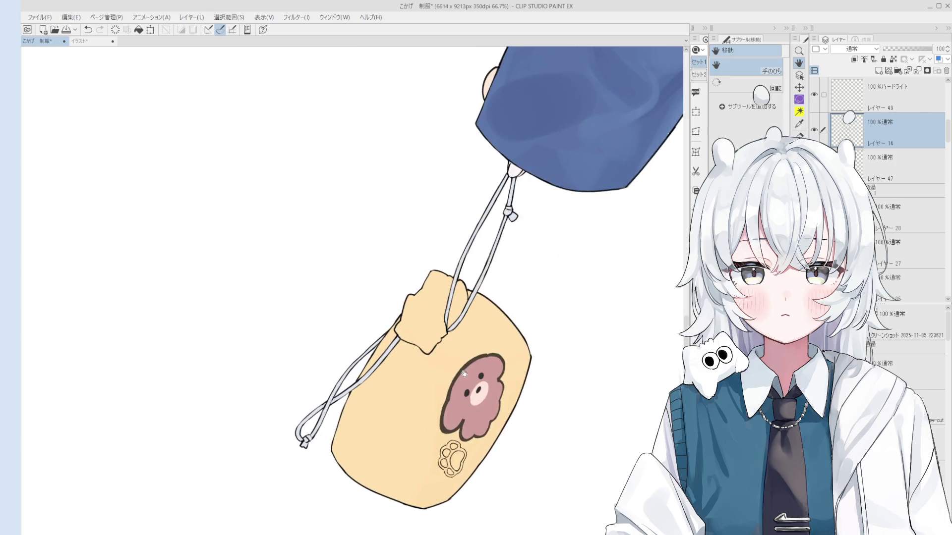
pyautogui.press('o')
pyautogui.click(487, 369)
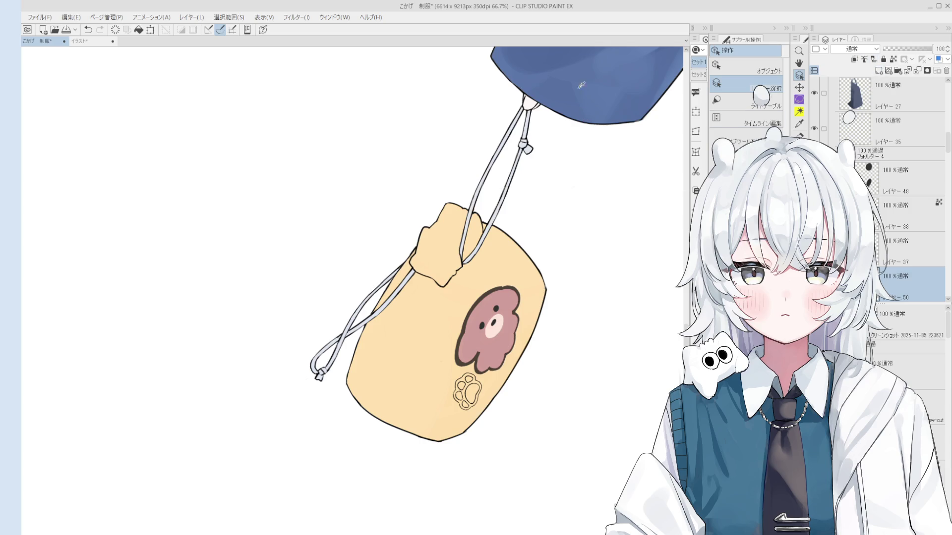
# Fill the paw-print pads dark brown with the Fill tool
pyautogui.press('g')
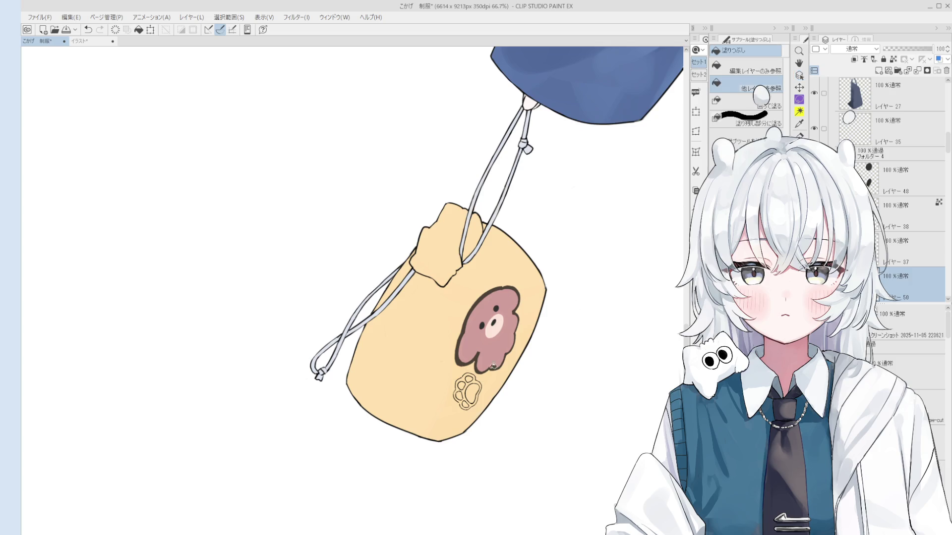
pyautogui.scroll(3, 475, 373)
pyautogui.click(466, 399)
pyautogui.click(471, 383)
pyautogui.click(463, 375)
pyautogui.click(448, 387)
pyautogui.click(443, 404)
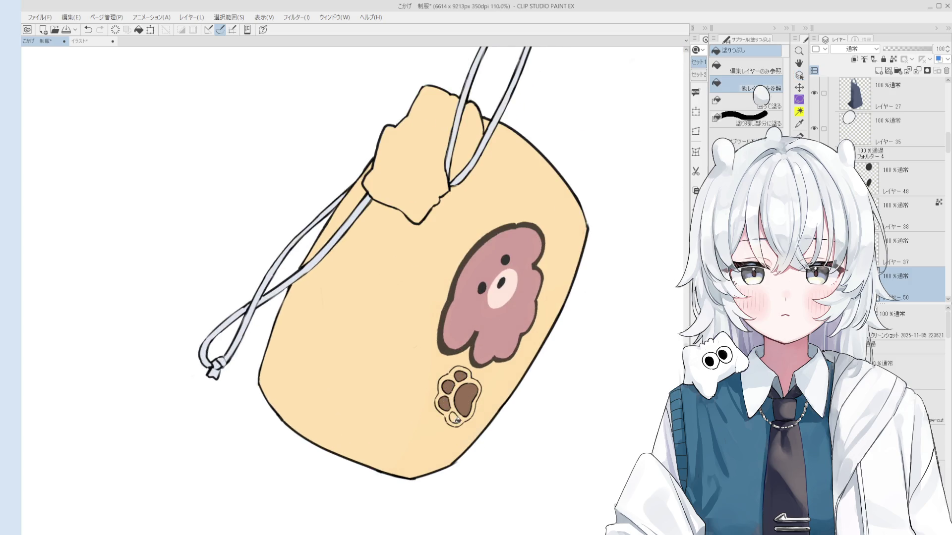
pyautogui.click(454, 417)
# Add Layer 51 and fill every gap around the pads teal to form the surround
pyautogui.hotkey('ctrl', 'shift', 'n')
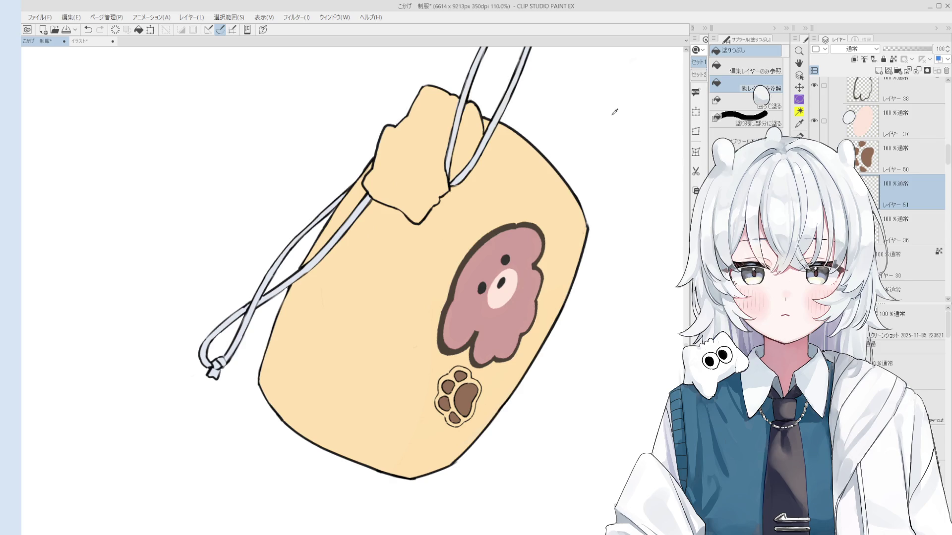
pyautogui.scroll(2, 477, 374)
pyautogui.click(449, 394)
pyautogui.click(443, 404)
pyautogui.click(442, 378)
pyautogui.click(430, 399)
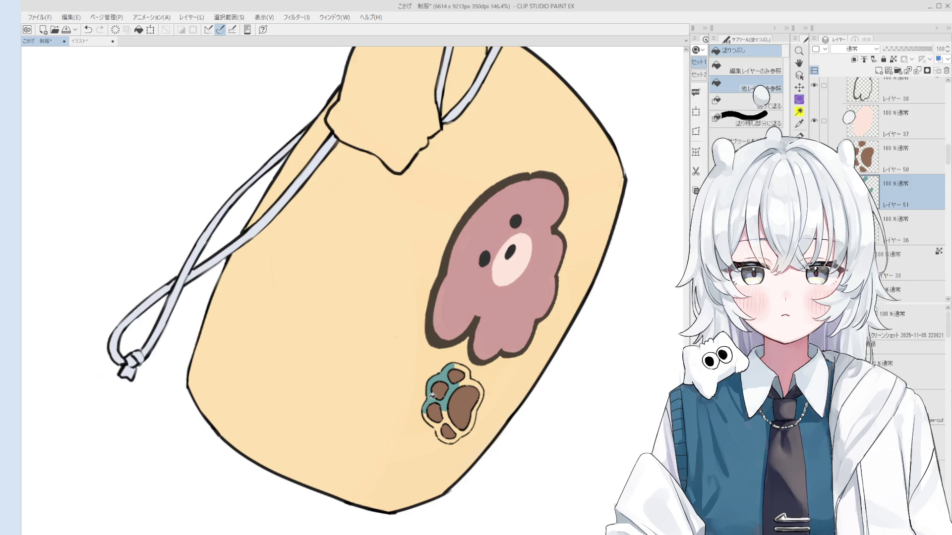
pyautogui.click(439, 425)
pyautogui.click(463, 430)
pyautogui.click(475, 380)
# Repaint the paw into clean brown pads, then select the teal surround's layer
pyautogui.press('-')
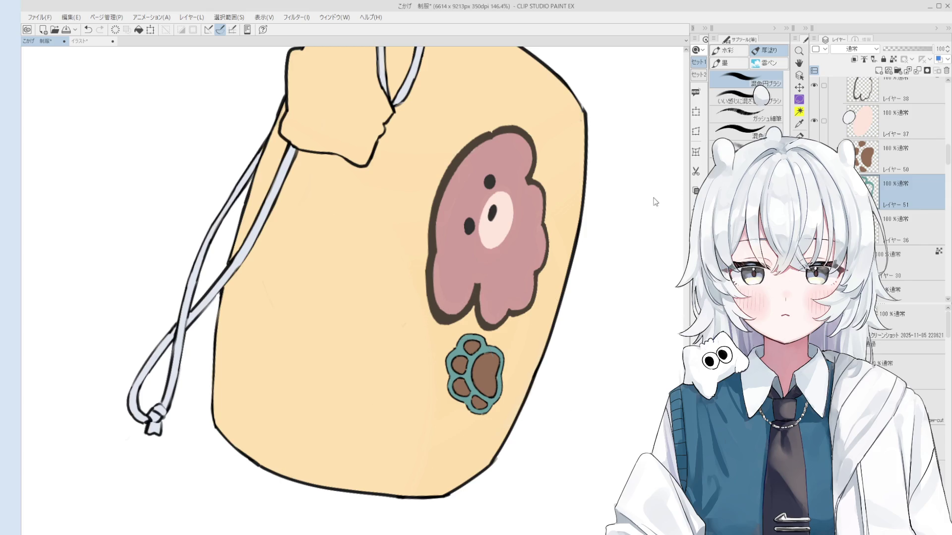
pyautogui.scroll(1, 478, 367)
pyautogui.moveTo(470, 378)
pyautogui.mouseDown()
pyautogui.moveTo(458, 392)
pyautogui.moveTo(483, 406)
pyautogui.moveTo(478, 384)
pyautogui.moveTo(493, 362)
pyautogui.moveTo(471, 352)
pyautogui.mouseUp()
pyautogui.press('e')
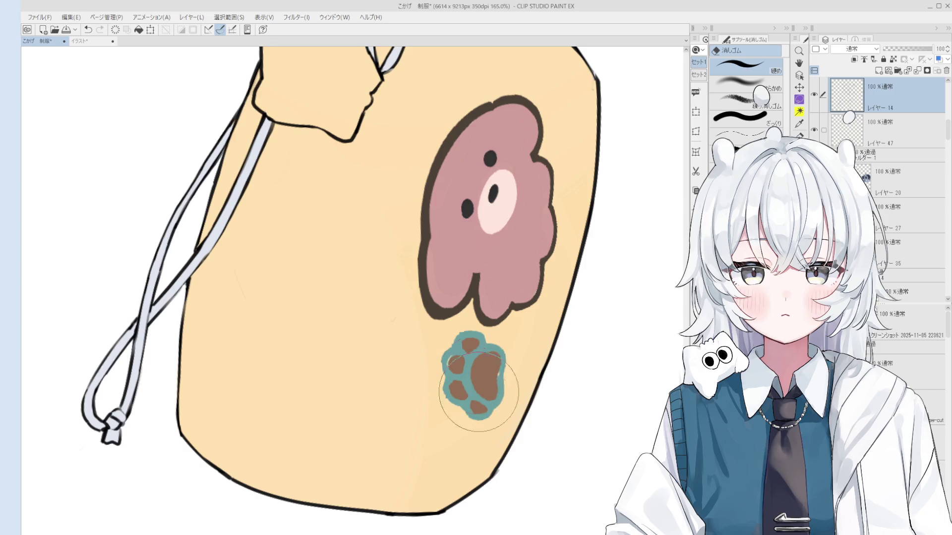
pyautogui.press('o')
pyautogui.scroll(-5, 471, 380)
pyautogui.scroll(8, 489, 369)
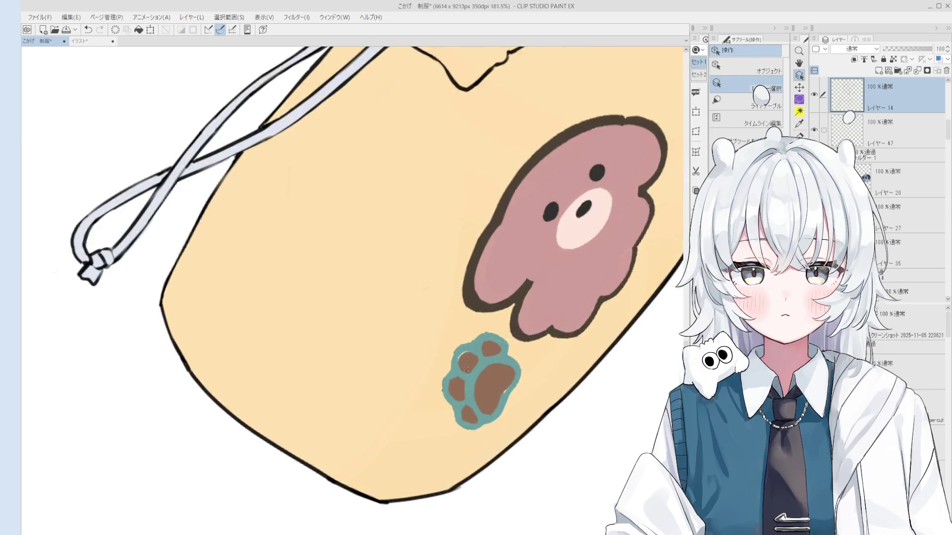
pyautogui.click(476, 357)
pyautogui.press('b')
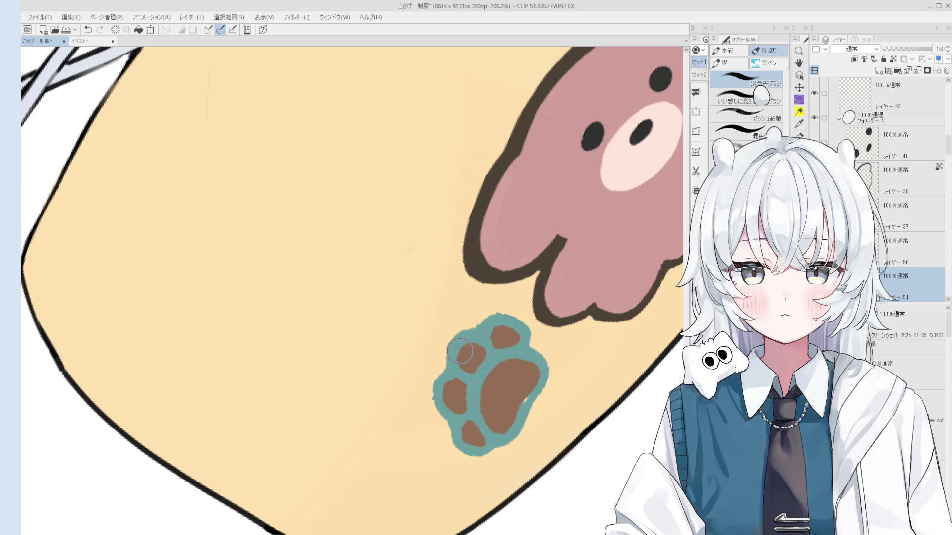
# Reposition the view over the paw and switch between the brown pads' and teal surround's layers
pyautogui.press('-')
pyautogui.moveTo(516, 331); pyautogui.dragTo(509, 335)
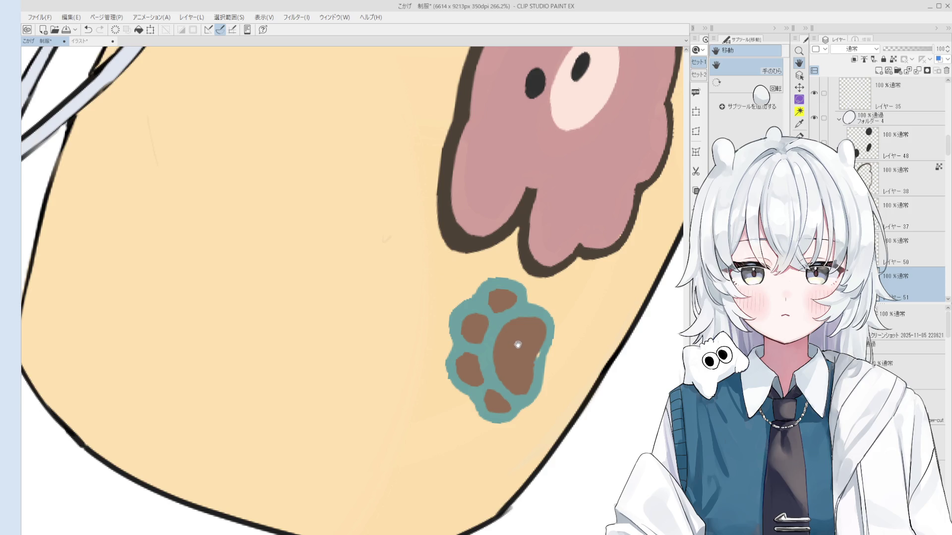
pyautogui.scroll(1, 517, 345)
pyautogui.press('o')
pyautogui.scroll(-1, 483, 295)
pyautogui.click(472, 302)
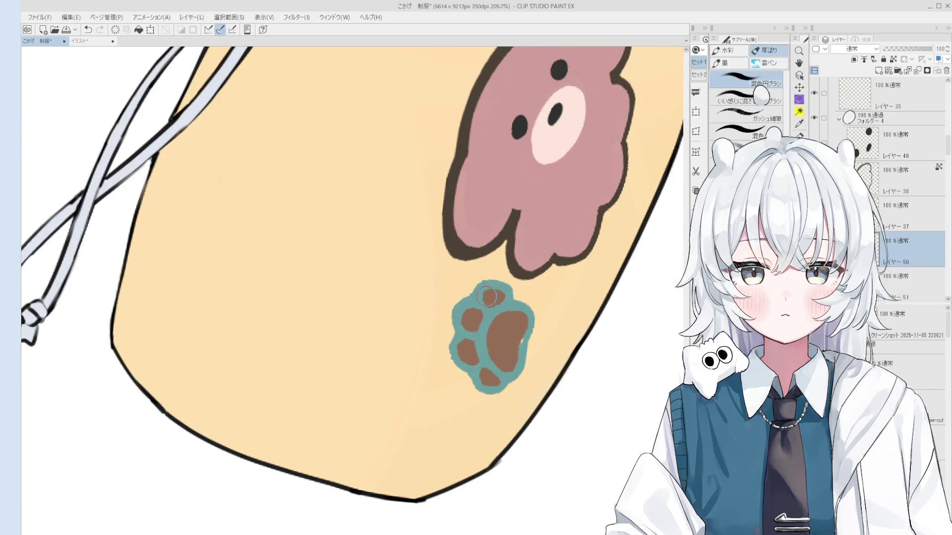
pyautogui.scroll(2, 471, 303)
pyautogui.keyDown('ctrl'); pyautogui.keyDown('shift'); pyautogui.click(471, 302); pyautogui.keyUp('shift'); pyautogui.keyUp('ctrl')
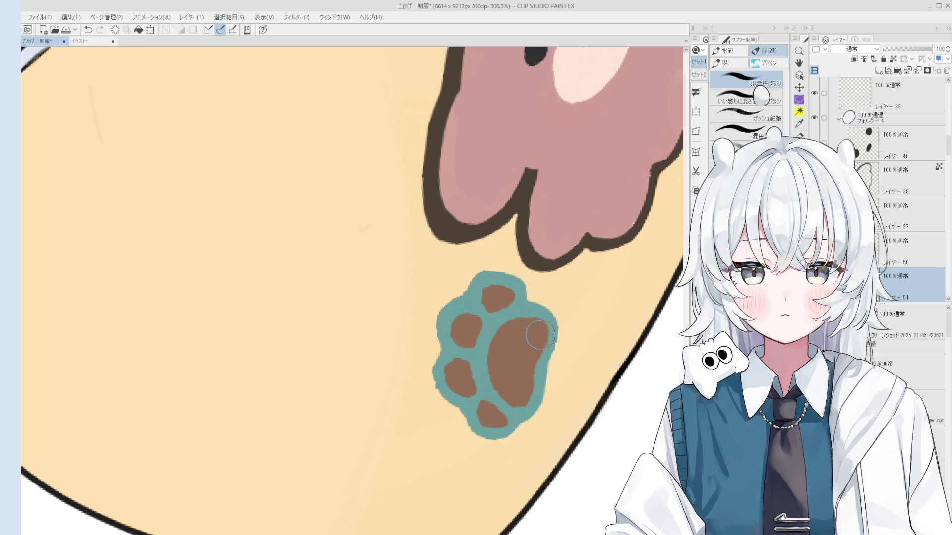
pyautogui.moveTo(493, 371); pyautogui.dragTo(511, 343)
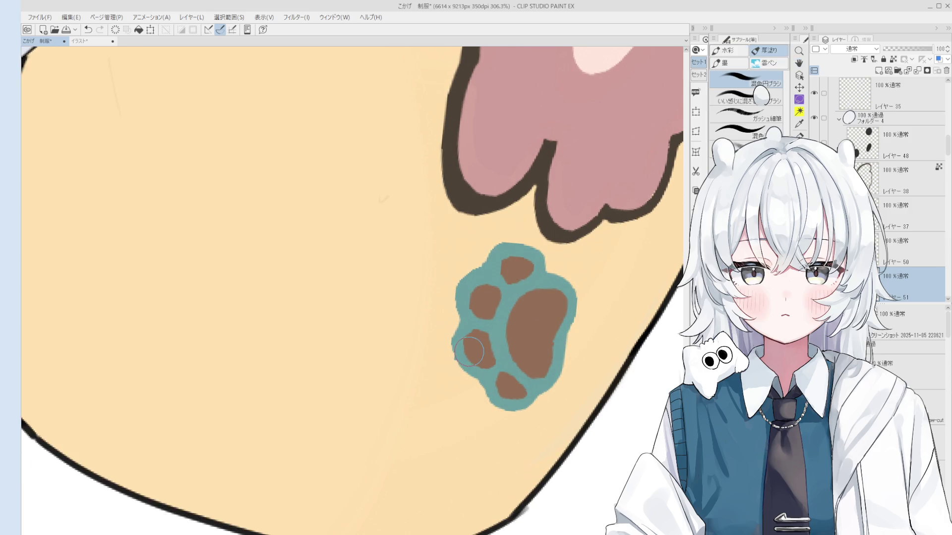
pyautogui.moveTo(485, 380); pyautogui.dragTo(487, 369)
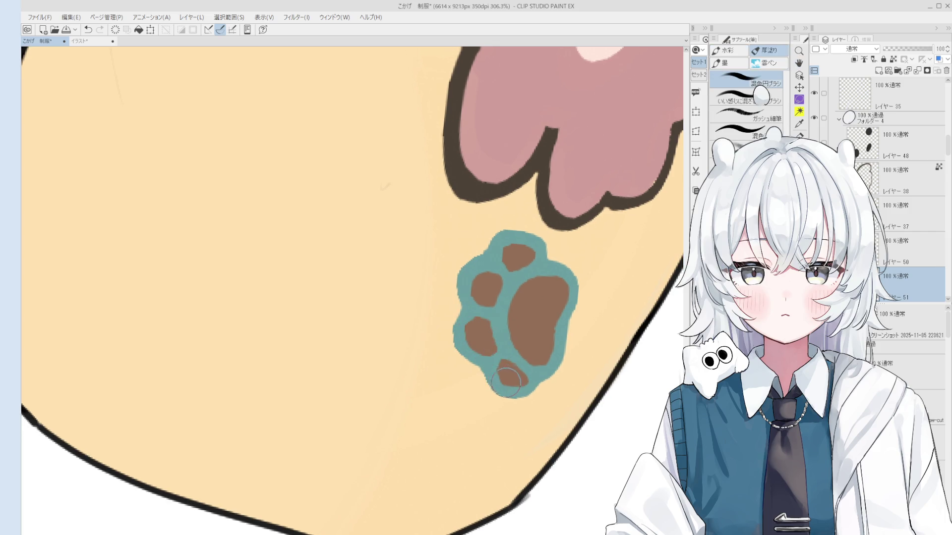
pyautogui.scroll(-2, 515, 377)
pyautogui.keyDown('ctrl'); pyautogui.click(489, 343); pyautogui.keyUp('ctrl')
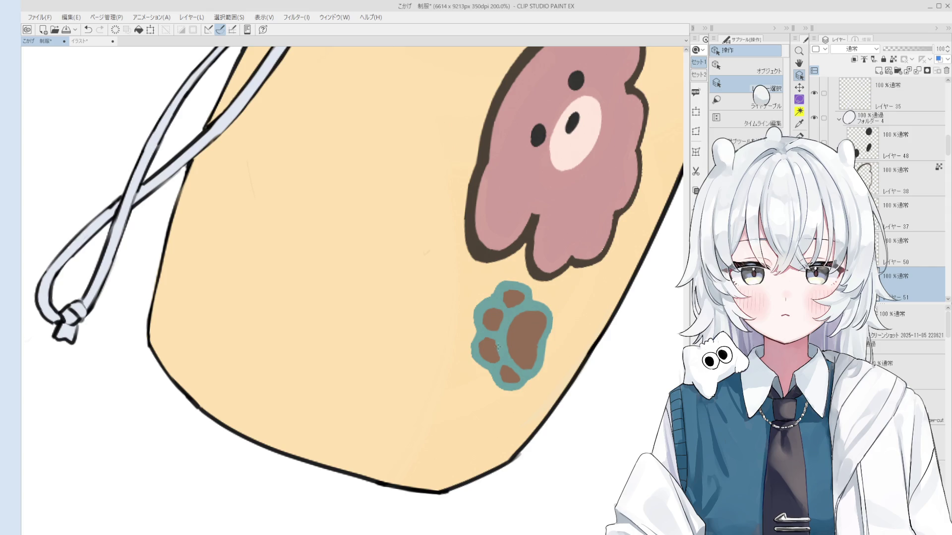
# Select the brown paw pads' layer and switch to the 厚塗り brush
pyautogui.scroll(3, 498, 342)
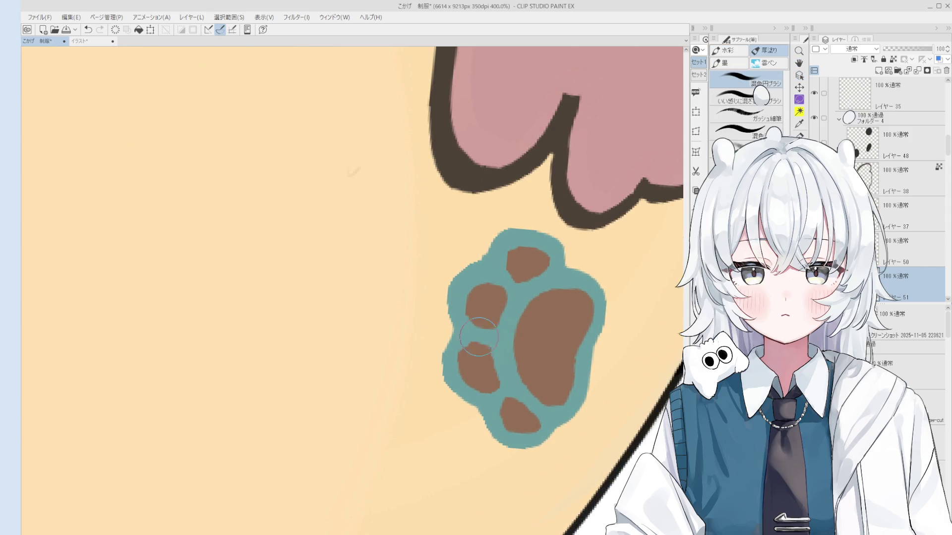
pyautogui.scroll(-2, 471, 356)
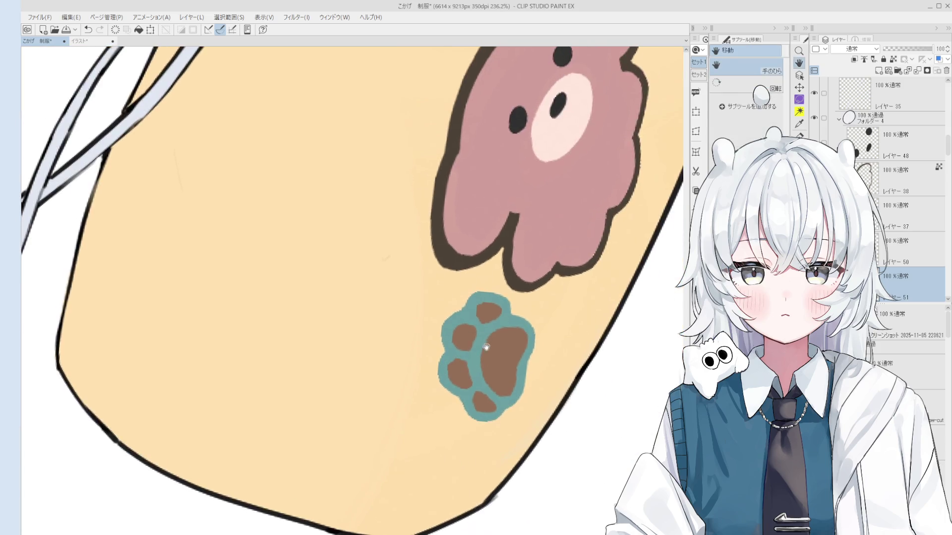
pyautogui.scroll(3, 461, 360)
pyautogui.click(419, 385)
pyautogui.press('b')
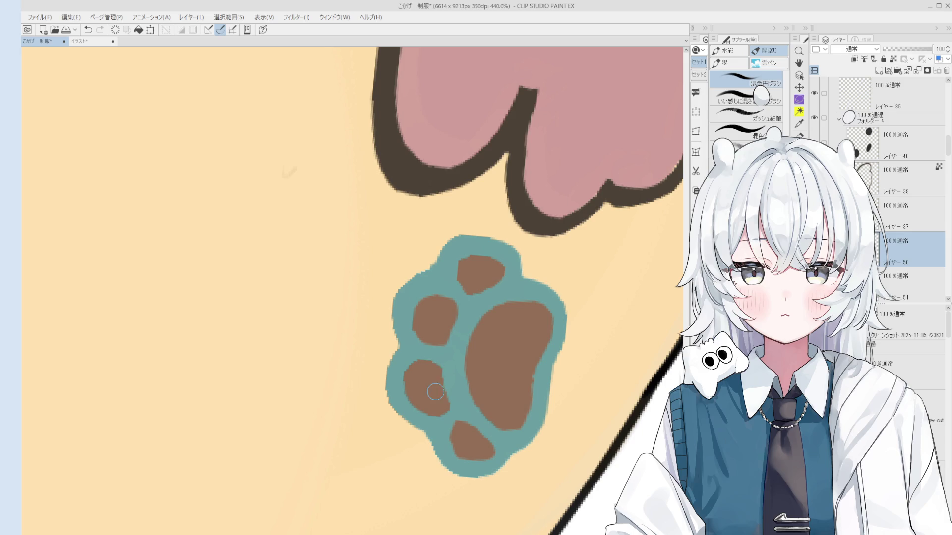
pyautogui.scroll(-3, 431, 379)
pyautogui.press('o')
pyautogui.press('b')
pyautogui.scroll(2, 458, 316)
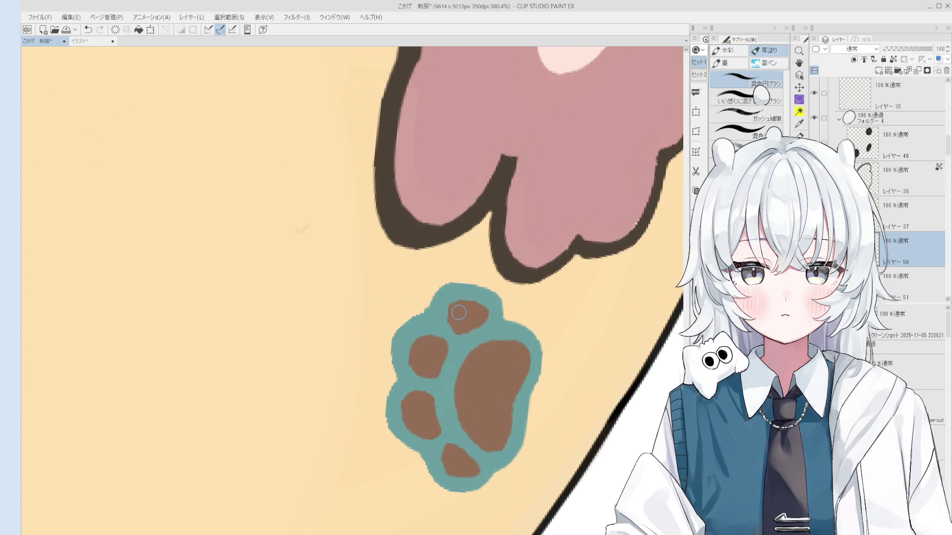
# Pan around the paw to touch up pad edges, then mark Layer 50 as a reference layer
pyautogui.press('h')
pyautogui.moveTo(494, 361); pyautogui.dragTo(512, 329)
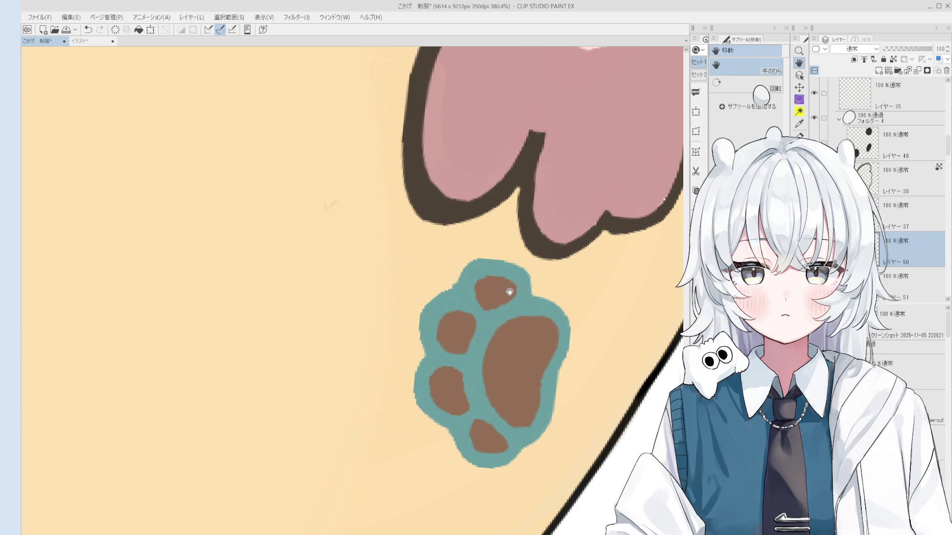
pyautogui.moveTo(476, 283); pyautogui.dragTo(493, 287)
pyautogui.press('o')
pyautogui.scroll(-5, 493, 287)
pyautogui.click(892, 59)
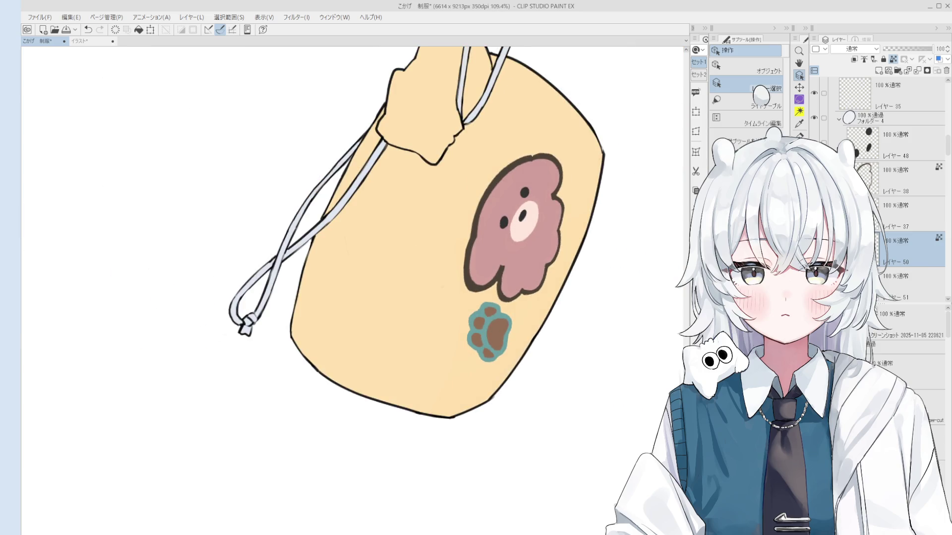
# Switch to Layer 51 with the brush, then step up to Layer 50
pyautogui.click(917, 285)
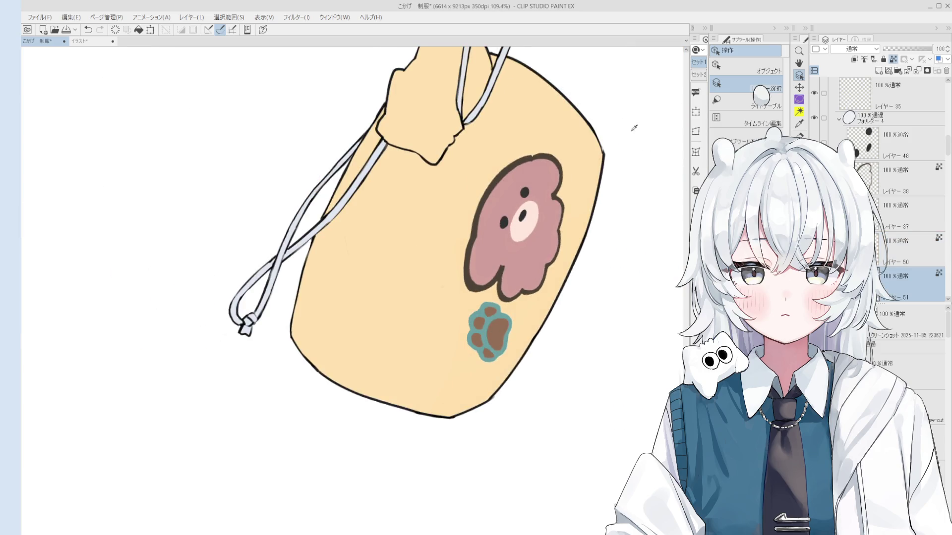
pyautogui.press('b')
pyautogui.scroll(-3, 507, 319)
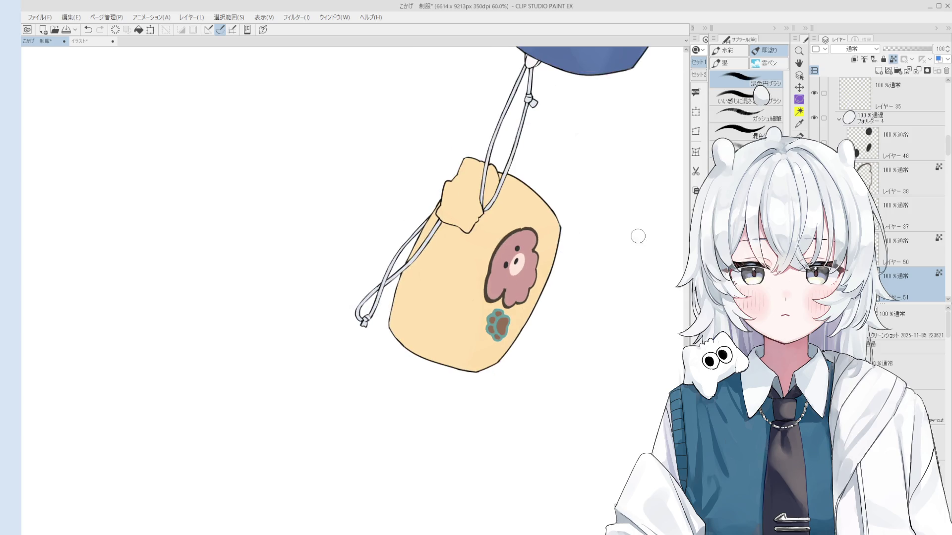
pyautogui.hotkey('alt', ']')
pyautogui.scroll(-1, 507, 320)
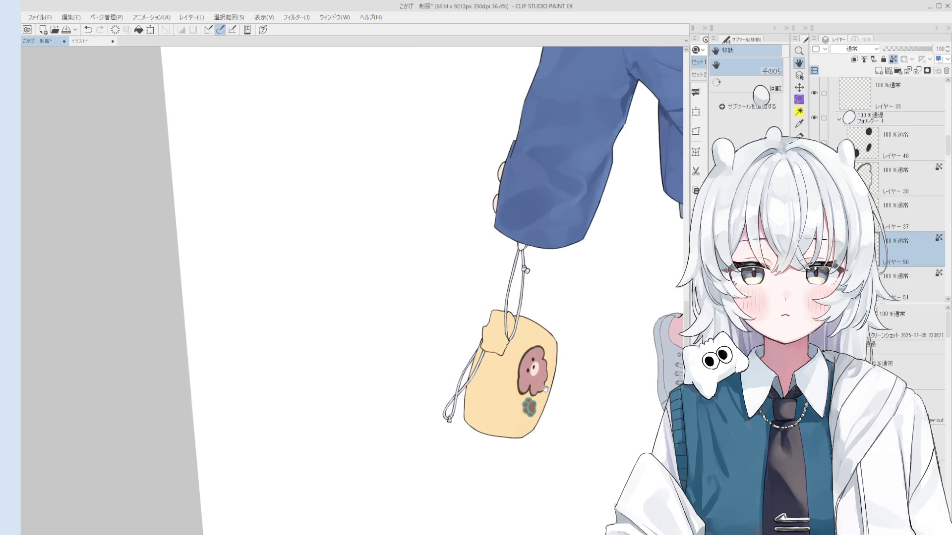
pyautogui.scroll(-1, 545, 416)
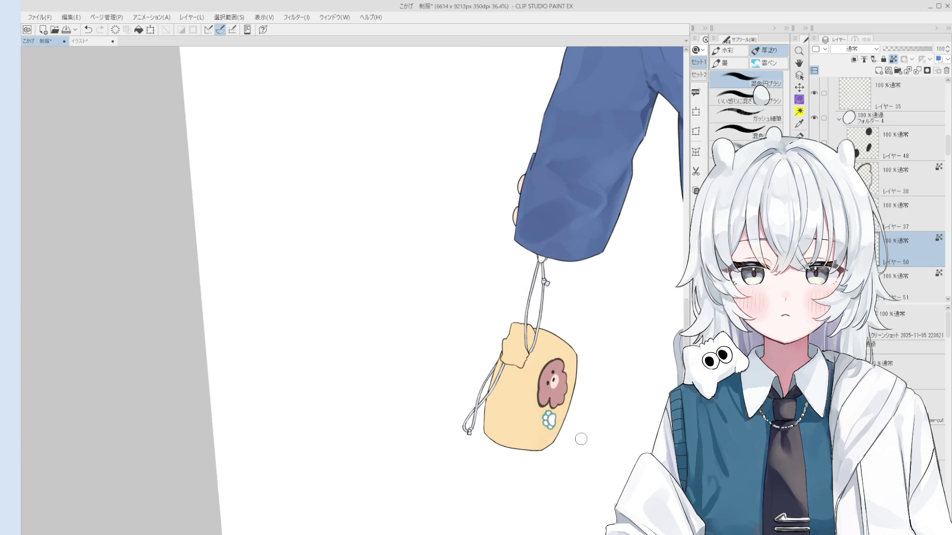
pyautogui.scroll(3, 536, 395)
# Pick Layer 38 holding the bear patch, select all, and start a Hue/Saturation/Luminosity adjustment
pyautogui.keyDown('ctrl'); pyautogui.keyDown('shift'); pyautogui.click(541, 382); pyautogui.keyUp('shift'); pyautogui.keyUp('ctrl')
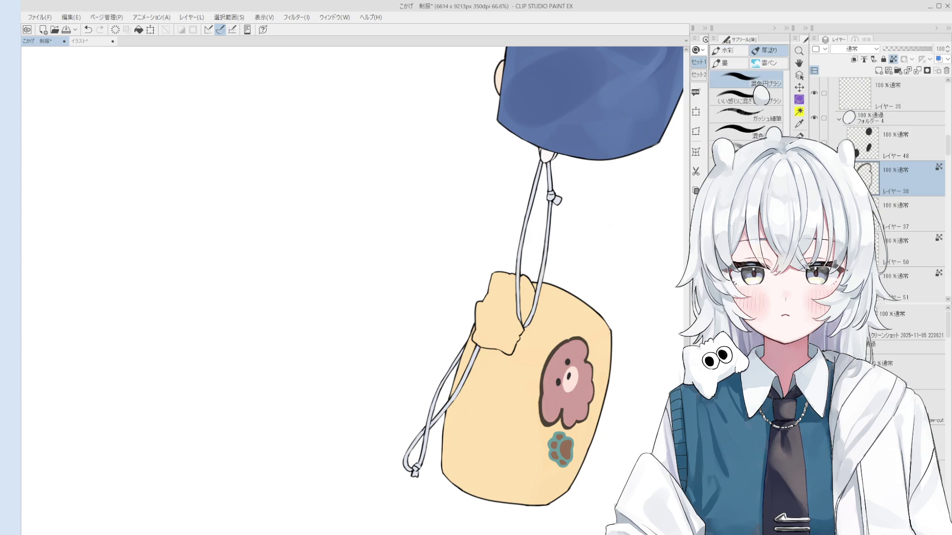
pyautogui.hotkey('ctrl', 'a')
pyautogui.hotkey('ctrl', 'u')
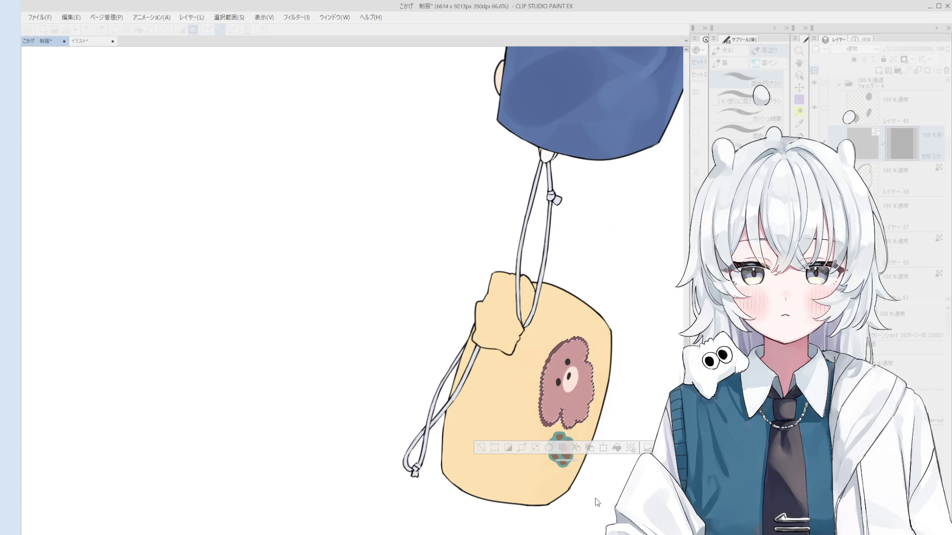
# Reselect the bear patch, shift its hue to a muted mauve pink, and deselect
pyautogui.scroll(-5, 461, 370)
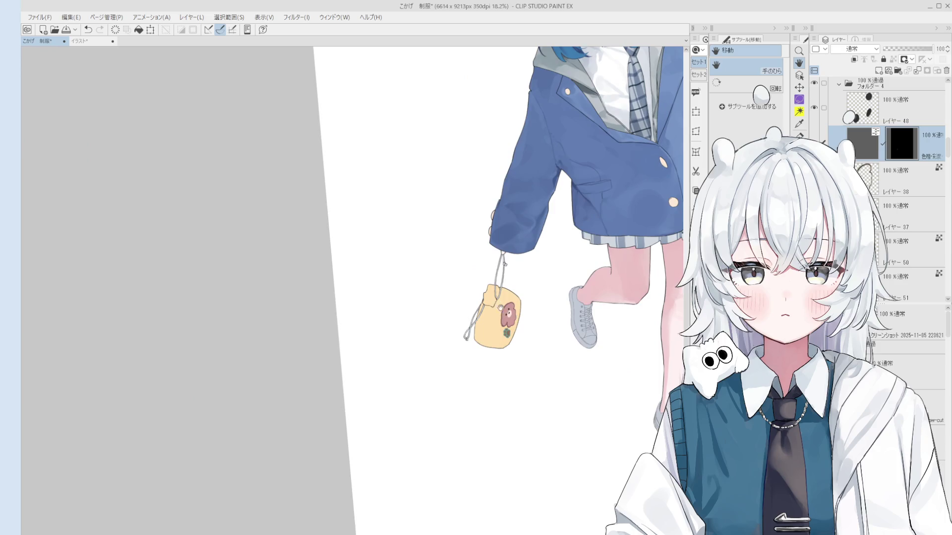
pyautogui.scroll(1, 529, 357)
pyautogui.press('o')
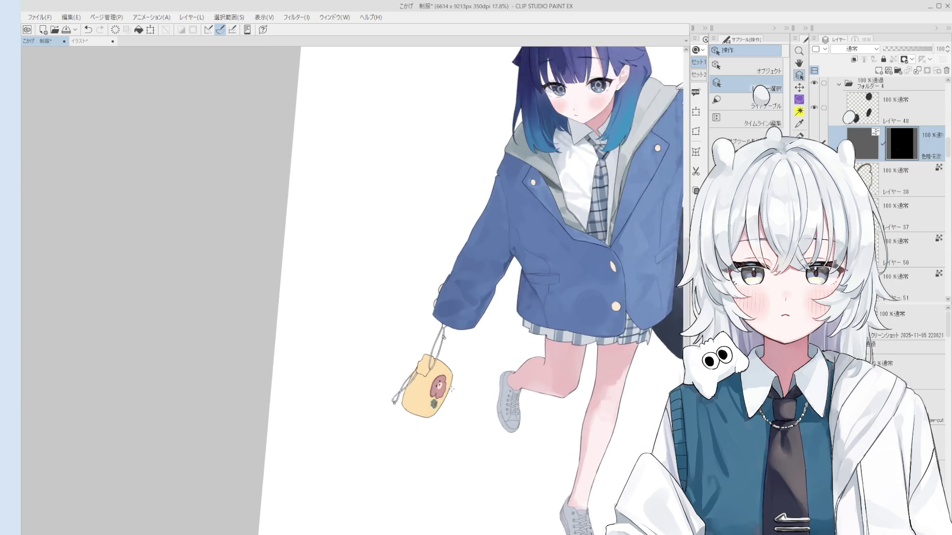
pyautogui.scroll(2, 529, 356)
pyautogui.hotkey('ctrl', 'shift', 'd')
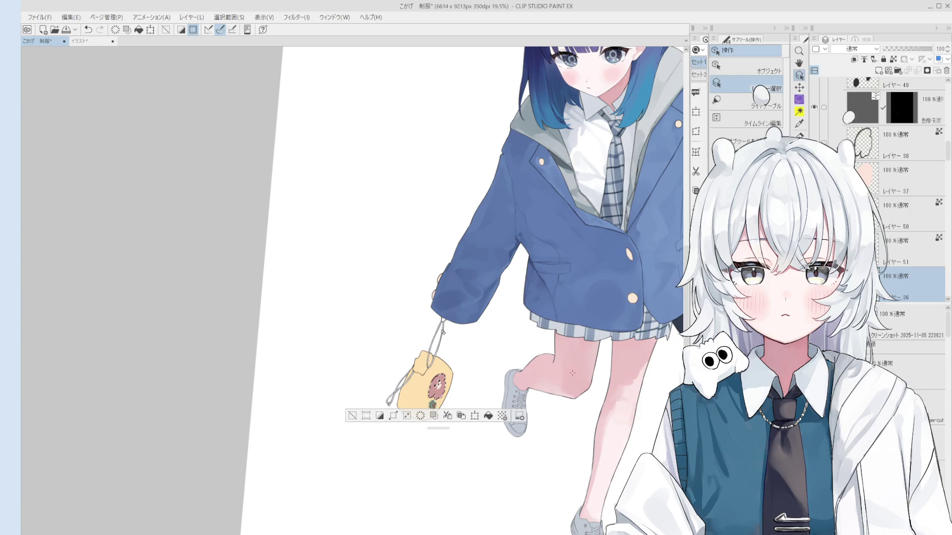
pyautogui.hotkey('ctrl', 'u')
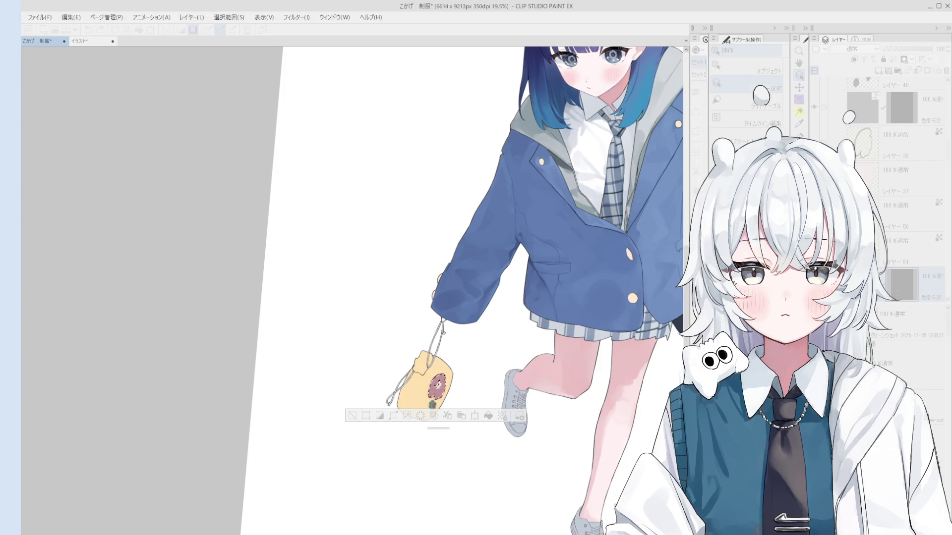
pyautogui.press('Return')
pyautogui.scroll(-2, 575, 435)
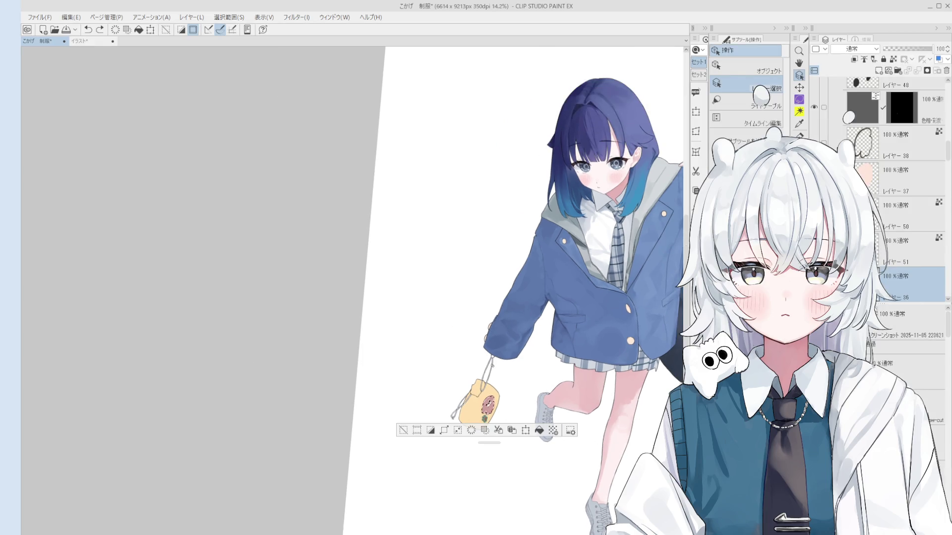
pyautogui.hotkey('ctrl', 'd')
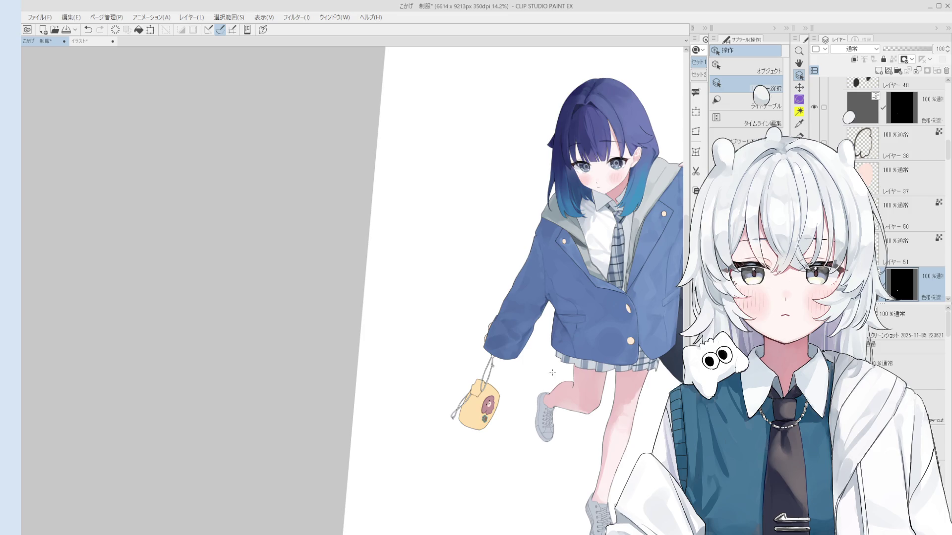
# Pick Layer 51 holding the paw print from the canvas
pyautogui.scroll(3, 552, 372)
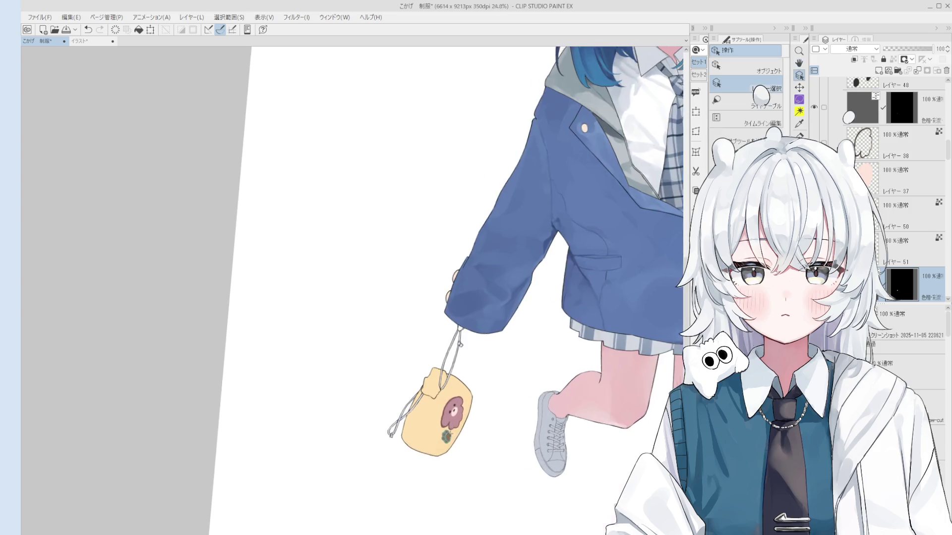
pyautogui.scroll(8, 452, 427)
pyautogui.click(459, 367)
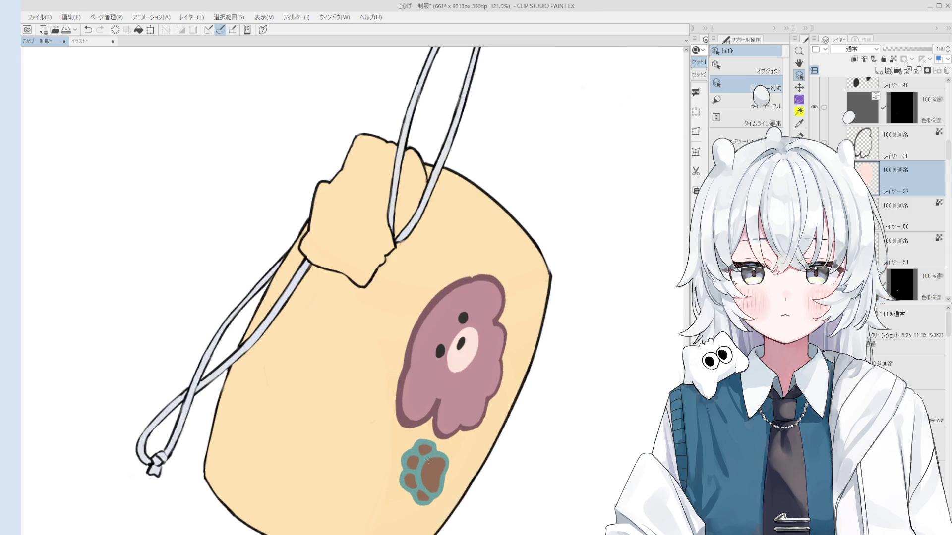
pyautogui.click(425, 466)
pyautogui.scroll(-3, 429, 448)
# Repaint a paw-print pad with a much smaller brush, then undo the stroke
pyautogui.press('b')
pyautogui.press('[')
pyautogui.press('[')
pyautogui.press('[')
pyautogui.moveTo(427, 466); pyautogui.dragTo(434, 471)
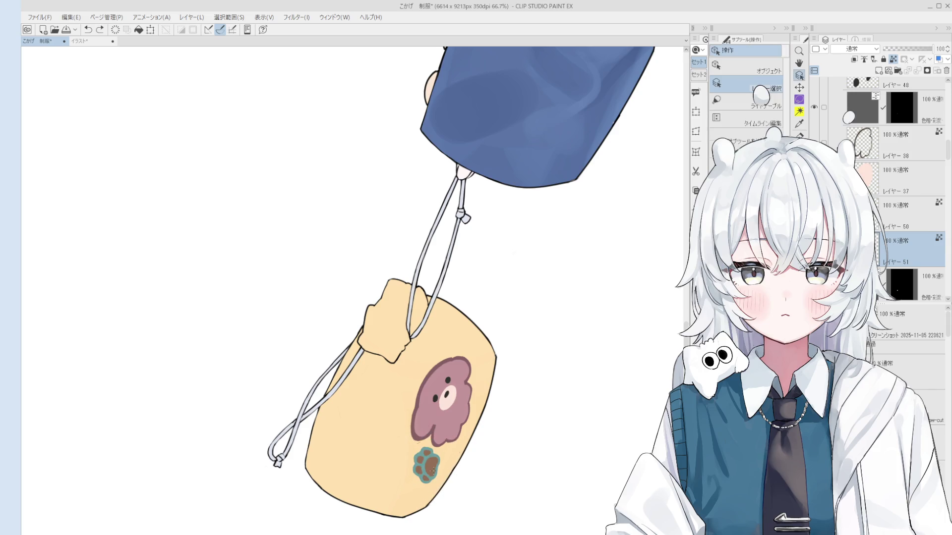
pyautogui.hotkey('alt', ']')
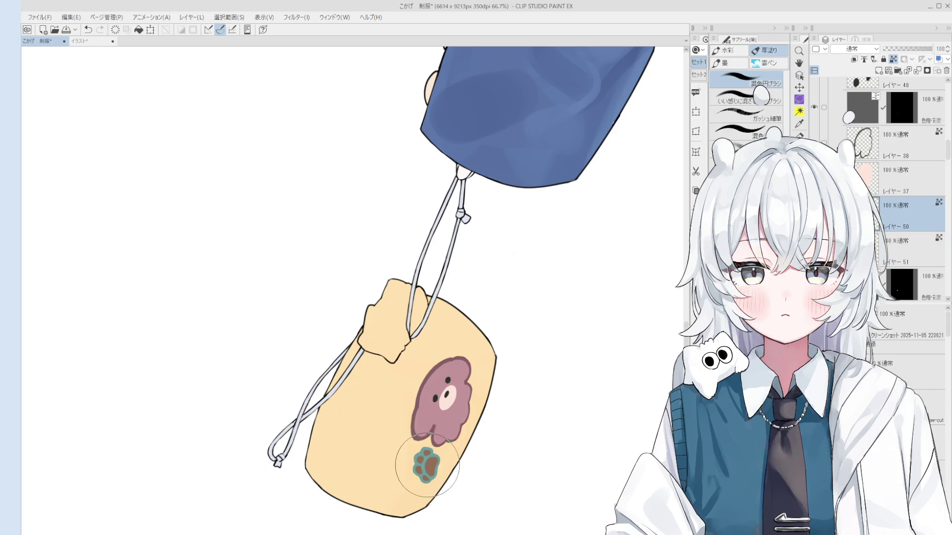
pyautogui.hotkey('ctrl', 'z')
# Pick layers from the canvas, moving from the paw print's Layer 51 to the bag's Layer 38
pyautogui.press('o')
pyautogui.click(433, 457)
pyautogui.scroll(2, 433, 455)
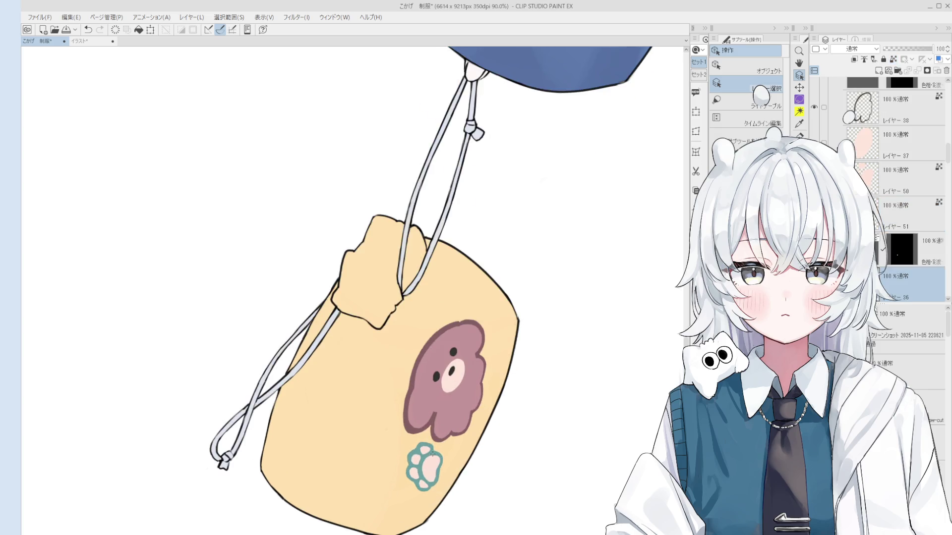
pyautogui.hotkey('alt', ']')
pyautogui.hotkey('alt', ']')
pyautogui.press('b')
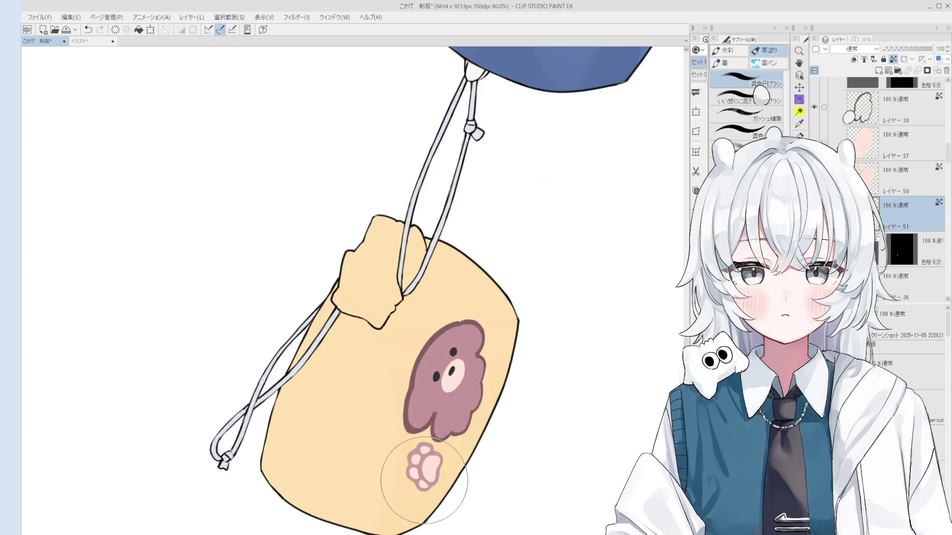
pyautogui.scroll(-1, 423, 472)
pyautogui.press('o')
pyautogui.click(418, 441)
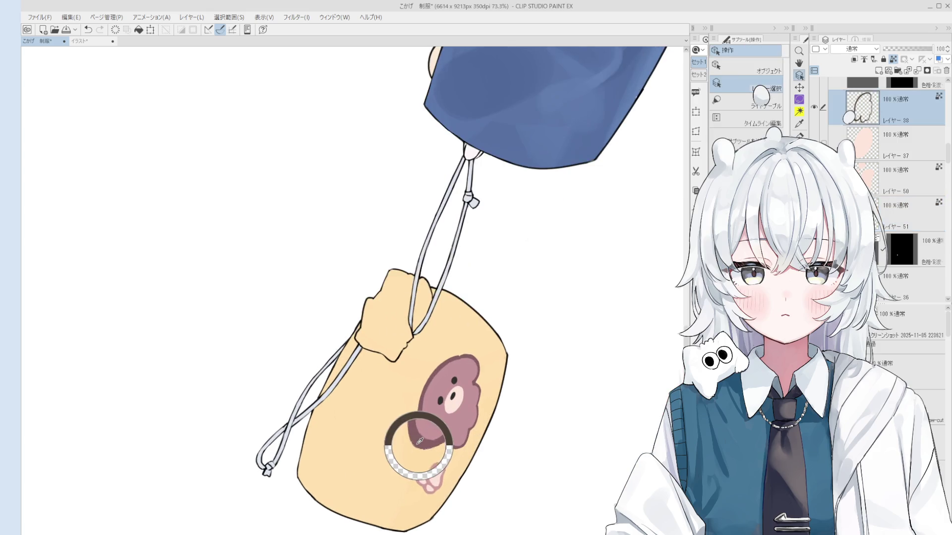
# Reselect Layer 51 holding the paw print, then select the hue/saturation correction layer
pyautogui.press('b')
pyautogui.press('o')
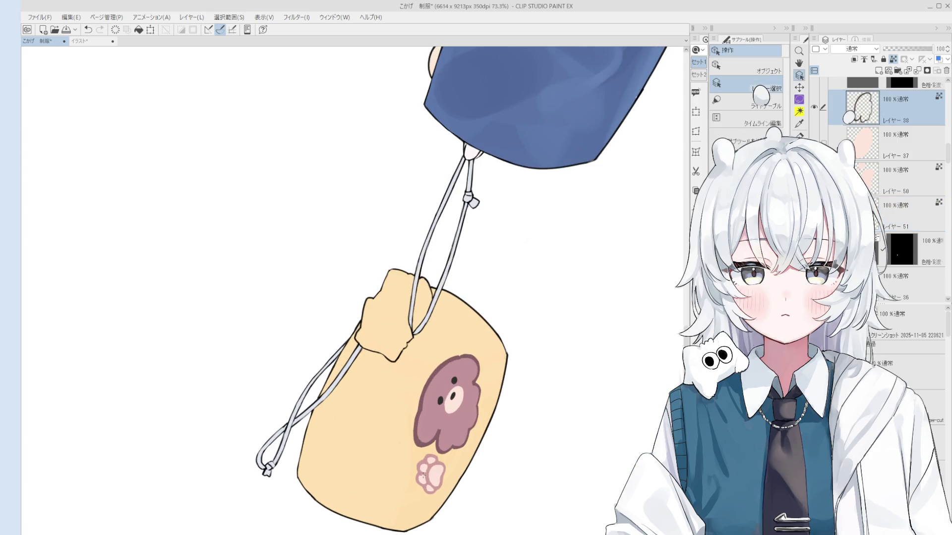
pyautogui.click(423, 475)
pyautogui.press('b')
pyautogui.scroll(-1, 429, 468)
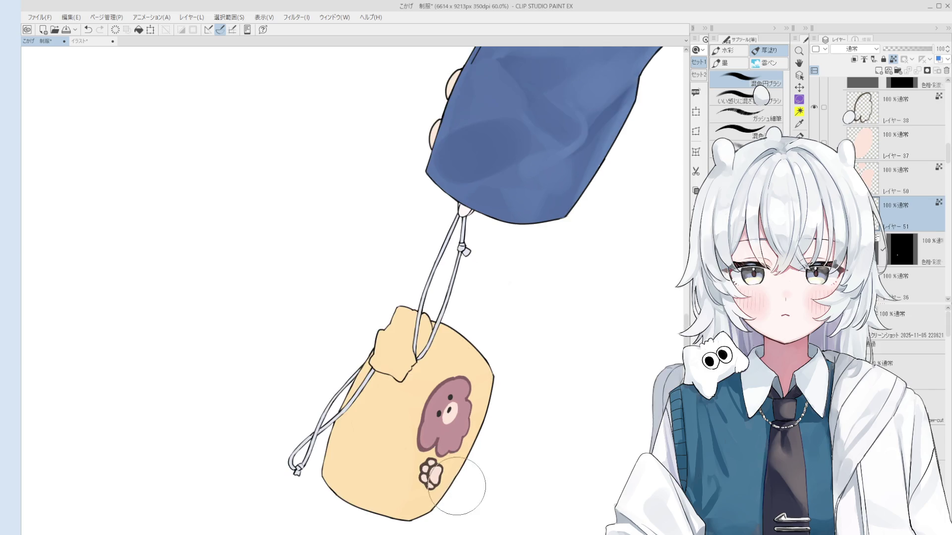
pyautogui.scroll(2, 892, 173)
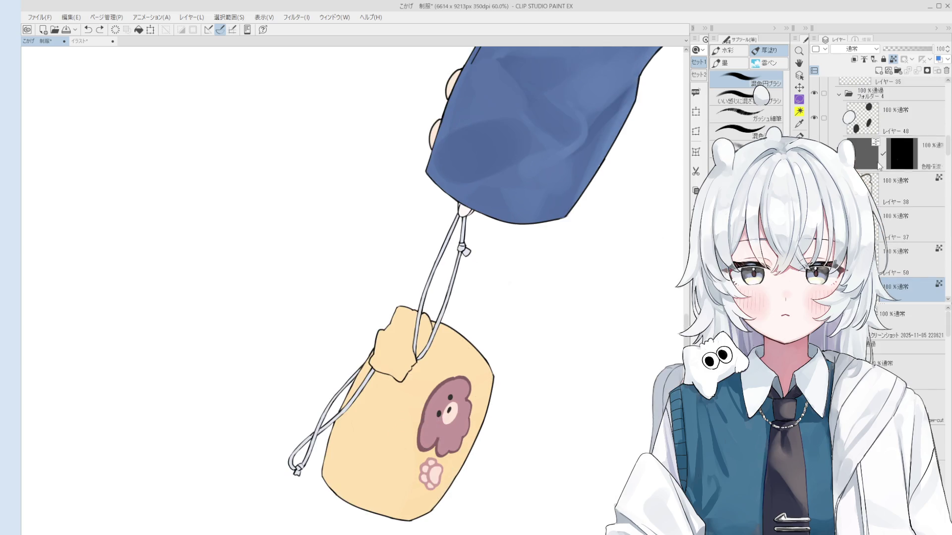
pyautogui.click(892, 153)
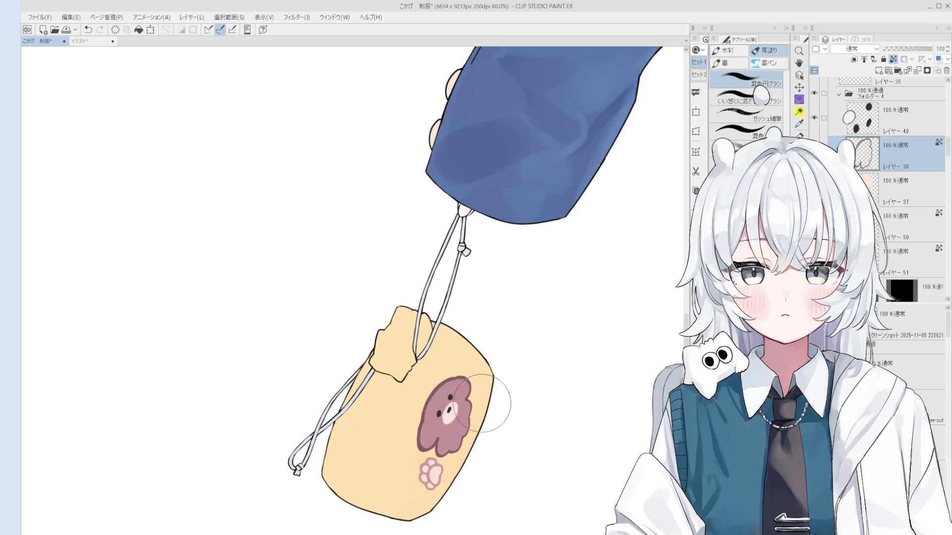
# Pick the bear patch's layer, then the paw print's layer, ready to paint with the brush
pyautogui.press('o')
pyautogui.scroll(1, 425, 440)
pyautogui.click(424, 440)
pyautogui.click(425, 440)
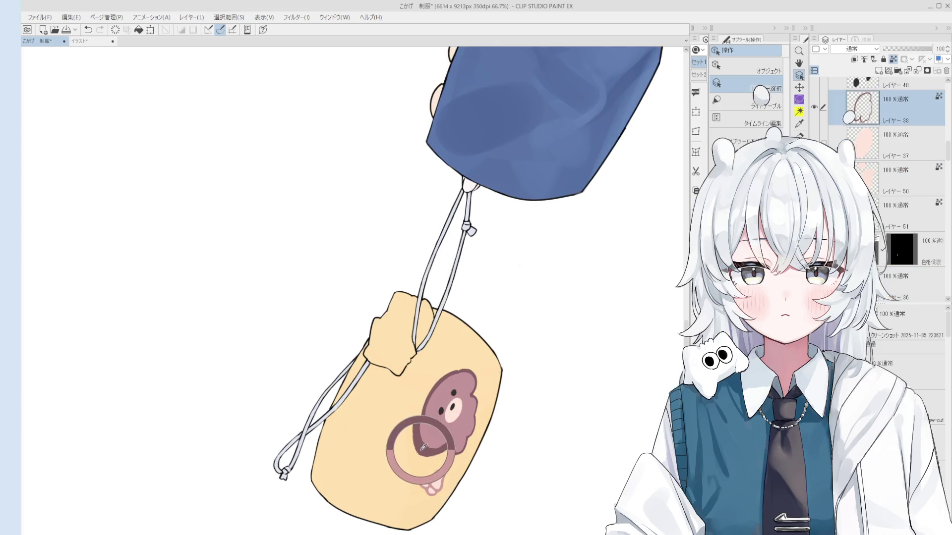
pyautogui.click(429, 472)
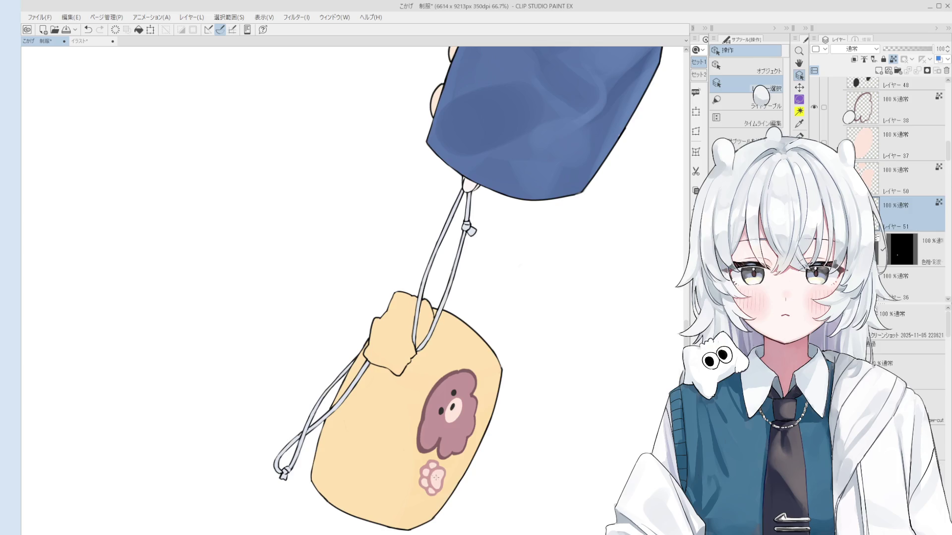
pyautogui.press('b')
pyautogui.scroll(-2, 520, 484)
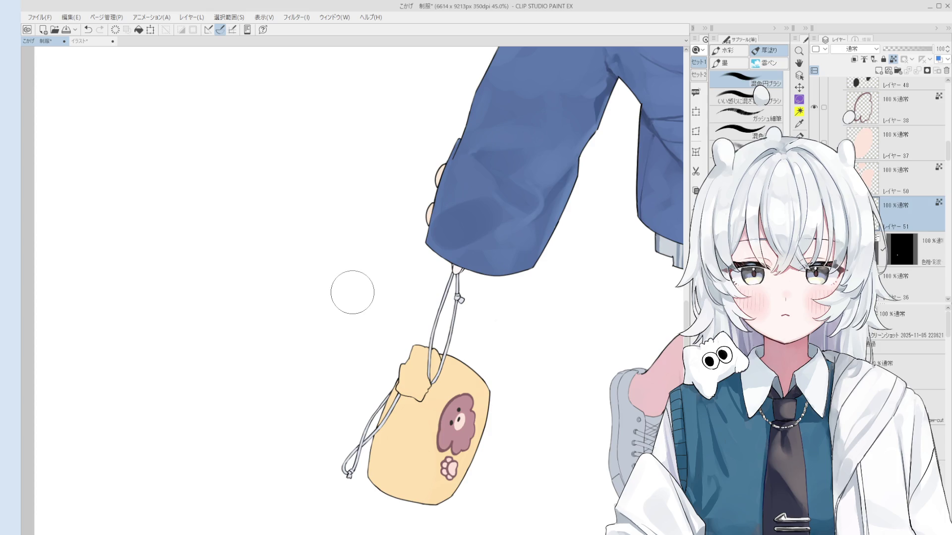
# On a new layer, draw a teardrop speech bubble beside the bag with the line-art pen
pyautogui.press('p')
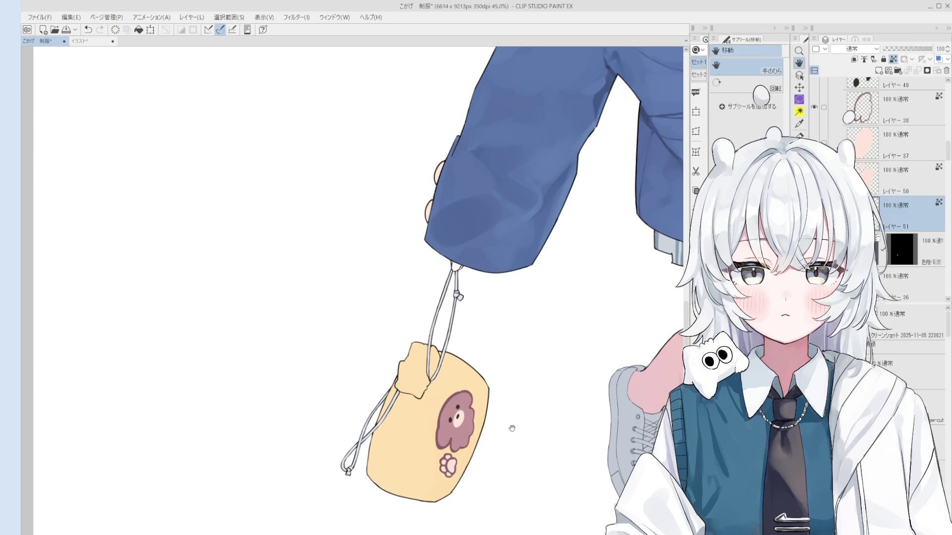
pyautogui.scroll(1, 503, 388)
pyautogui.click(878, 70)
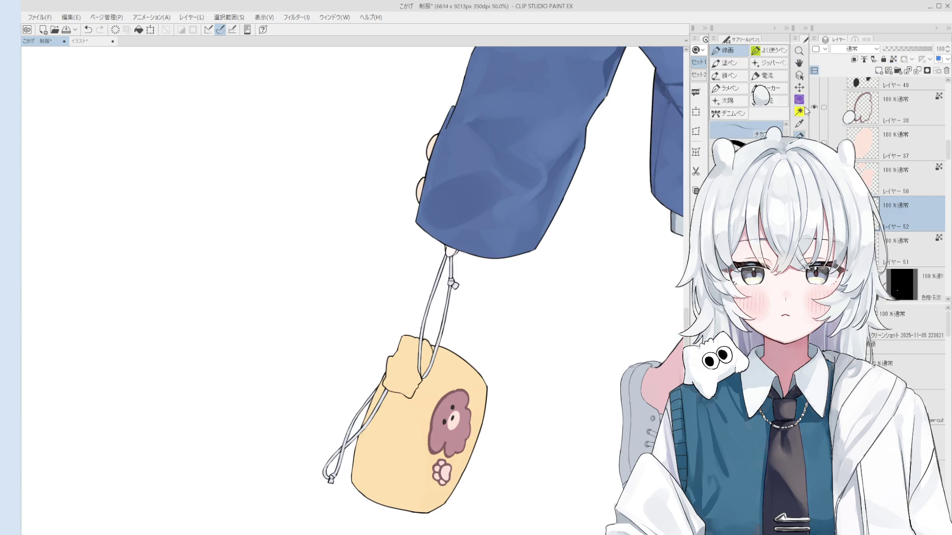
pyautogui.moveTo(503, 415)
pyautogui.mouseDown()
pyautogui.moveTo(569, 394)
pyautogui.moveTo(508, 390)
pyautogui.moveTo(565, 402)
pyautogui.moveTo(503, 412)
pyautogui.mouseUp()
pyautogui.hotkey('ctrl', 'z')
# Clear the ω mark and handwrite トイレ inside the speech bubble
pyautogui.scroll(1, 535, 385)
pyautogui.moveTo(527, 380); pyautogui.dragTo(550, 381)
pyautogui.hotkey('ctrl', 'z')
pyautogui.hotkey('ctrl', 'z')
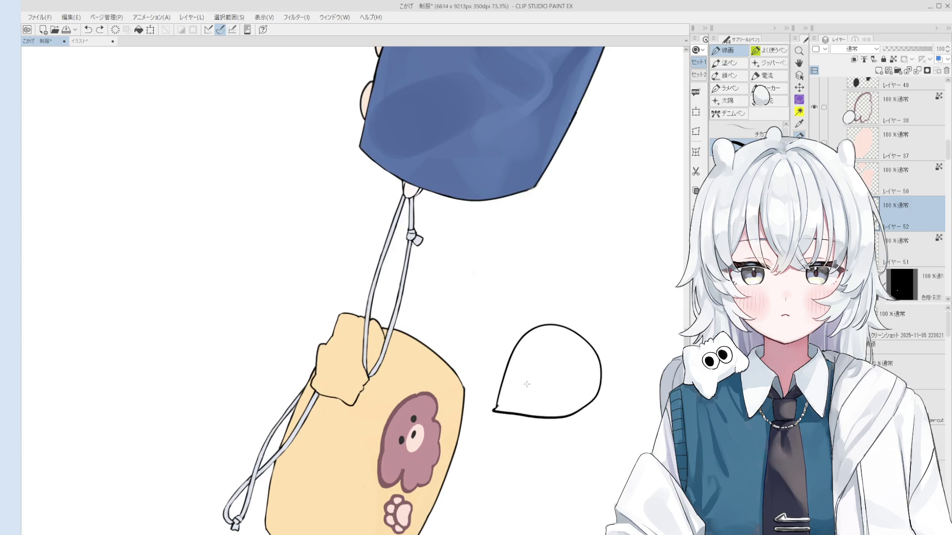
pyautogui.moveTo(522, 381)
pyautogui.mouseDown()
pyautogui.moveTo(529, 395)
pyautogui.moveTo(541, 381)
pyautogui.mouseUp()
pyautogui.scroll(3, 525, 384)
pyautogui.hotkey('ctrl', 'z')
pyautogui.moveTo(550, 366)
pyautogui.mouseDown()
pyautogui.moveTo(550, 380)
pyautogui.moveTo(586, 360)
pyautogui.mouseUp()
pyautogui.moveTo(598, 394); pyautogui.dragTo(569, 362)
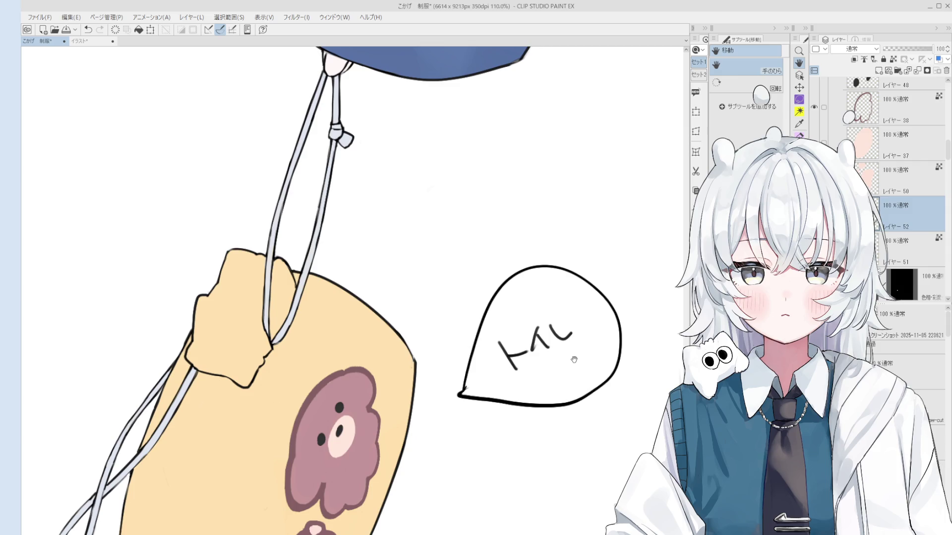
# Save the bag-and-speech-bubble drawing with Ctrl+S
pyautogui.hotkey('ctrl', 's')
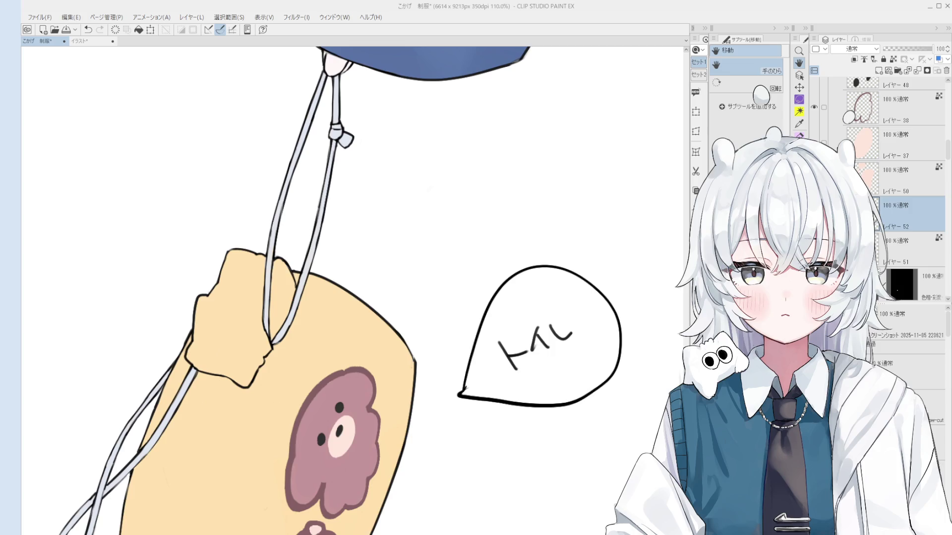
pyautogui.scroll(2, 428, 396)
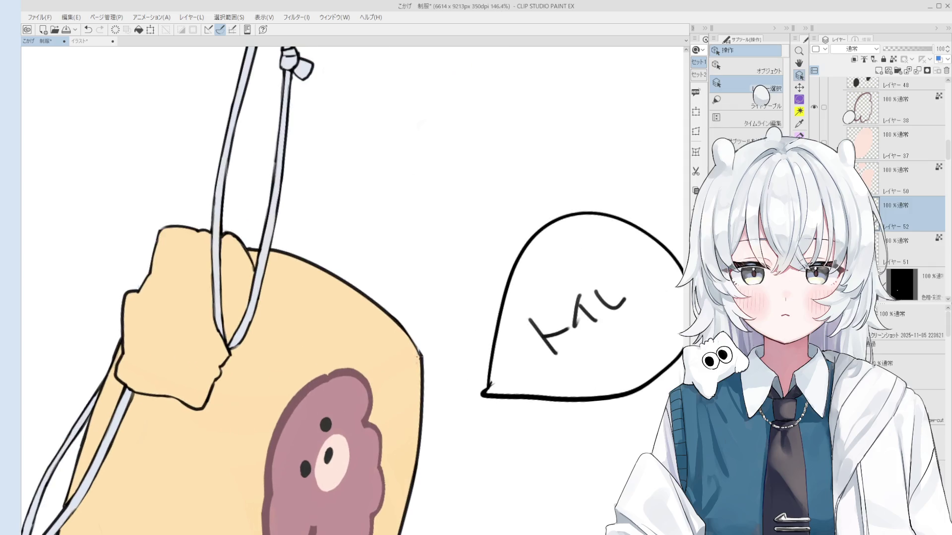
pyautogui.click(418, 356)
pyautogui.press('e')
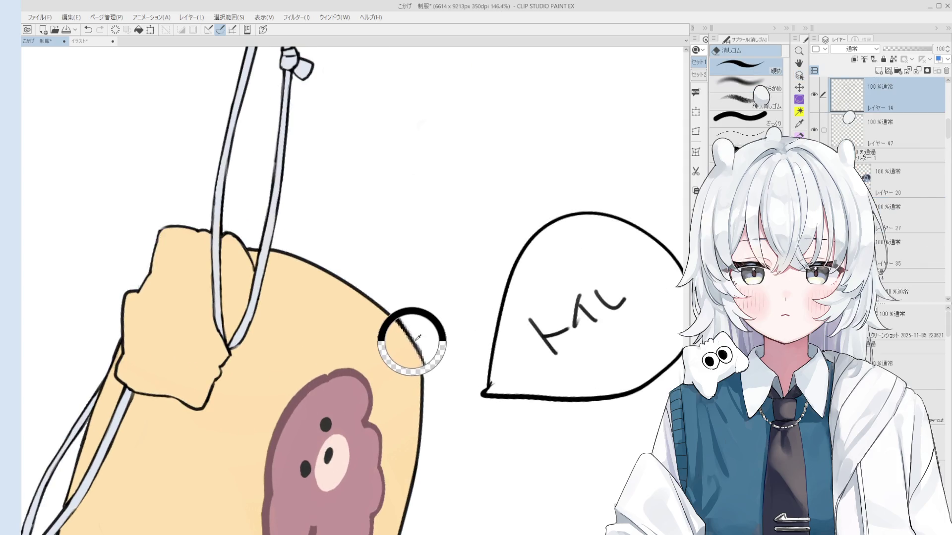
pyautogui.scroll(1, 417, 337)
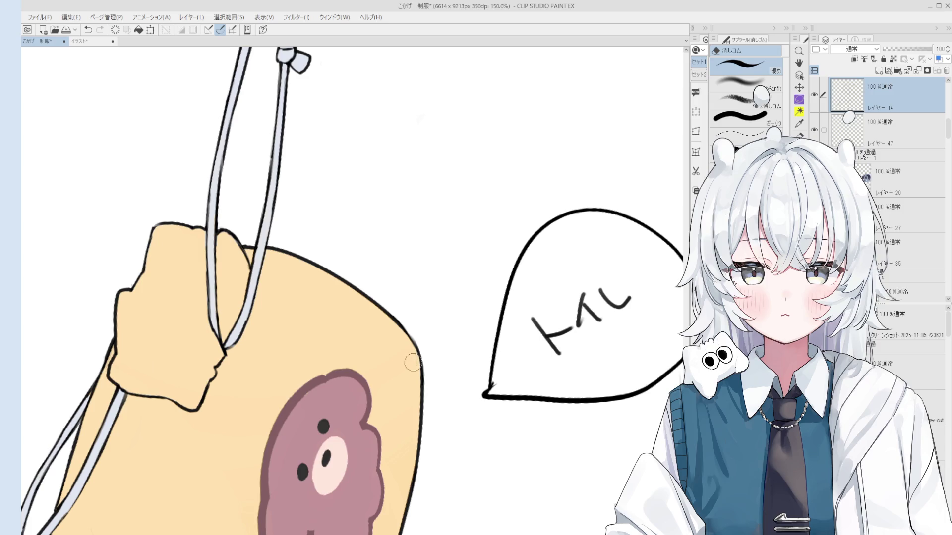
pyautogui.scroll(-5, 413, 357)
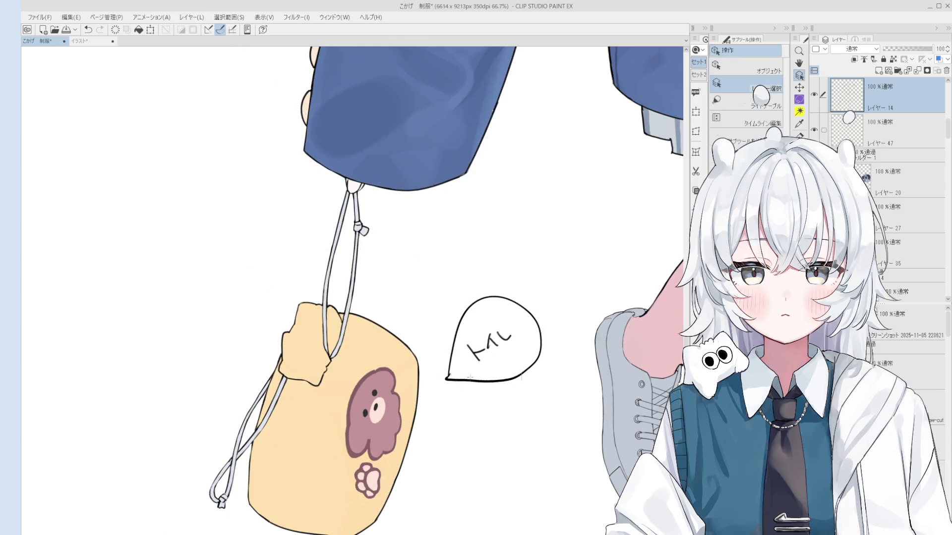
pyautogui.keyDown('ctrl'); pyautogui.keyDown('shift'); pyautogui.click(473, 375); pyautogui.keyUp('shift'); pyautogui.keyUp('ctrl')
pyautogui.moveTo(488, 397)
pyautogui.mouseDown()
pyautogui.moveTo(469, 343)
pyautogui.moveTo(504, 355)
pyautogui.mouseUp()
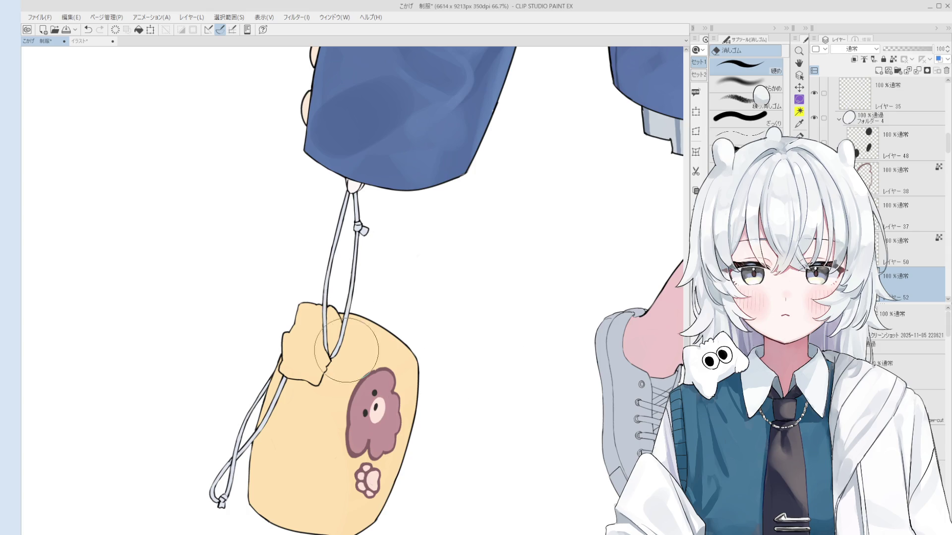
pyautogui.scroll(-2, 447, 471)
pyautogui.moveTo(441, 489)
pyautogui.mouseDown()
pyautogui.moveTo(501, 436)
pyautogui.moveTo(510, 352)
pyautogui.mouseUp()
pyautogui.moveTo(425, 253)
pyautogui.mouseDown()
pyautogui.moveTo(517, 337)
pyautogui.moveTo(486, 261)
pyautogui.mouseUp()
pyautogui.moveTo(542, 319)
pyautogui.mouseDown()
pyautogui.moveTo(518, 310)
pyautogui.moveTo(479, 238)
pyautogui.mouseUp()
pyautogui.moveTo(554, 271)
pyautogui.mouseDown()
pyautogui.moveTo(477, 260)
pyautogui.moveTo(530, 359)
pyautogui.mouseUp()
pyautogui.scroll(2, 530, 359)
# Select the leg outline layer レイヤー14 and erase along the calf's edge, undoing the last erase
pyautogui.press('o')
pyautogui.click(487, 351)
pyautogui.scroll(4, 485, 342)
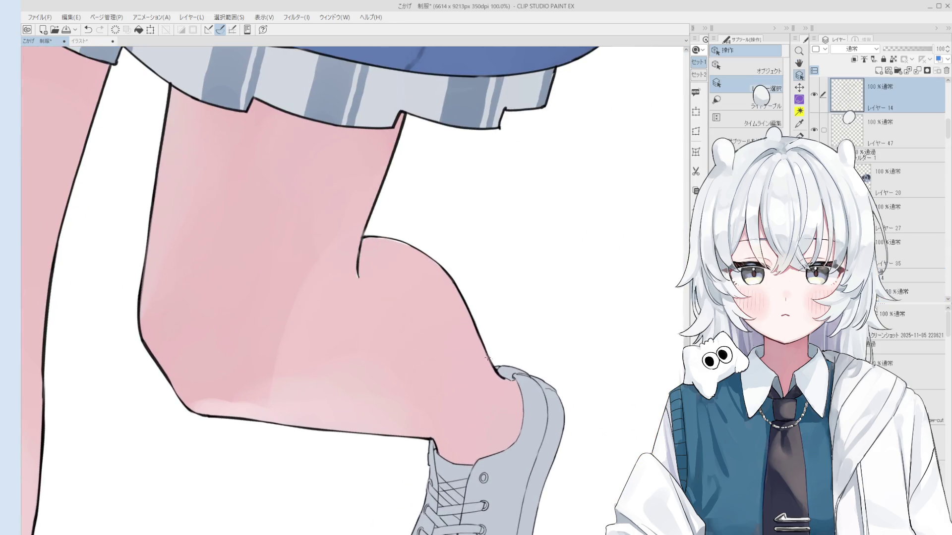
pyautogui.press('e')
pyautogui.moveTo(470, 313); pyautogui.dragTo(490, 358)
pyautogui.moveTo(471, 298); pyautogui.dragTo(482, 335)
pyautogui.hotkey('ctrl', 'z')
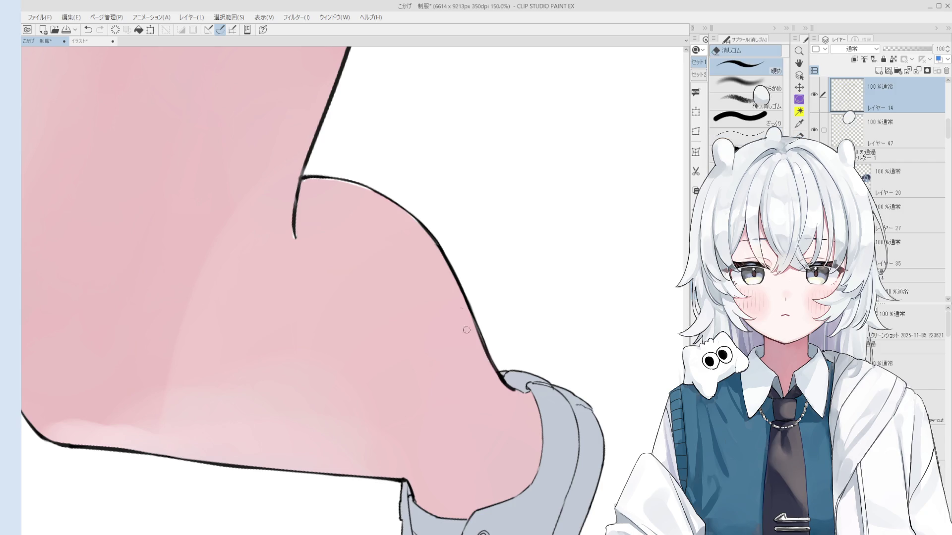
# Toggle the calf outline edit back and forth to compare, keeping the edited version
pyautogui.scroll(-2, 478, 339)
pyautogui.scroll(2, 476, 338)
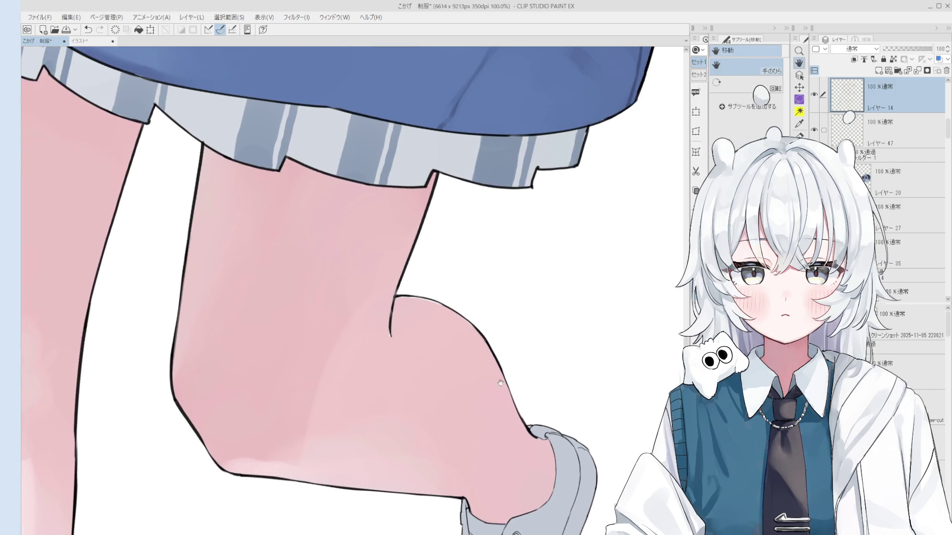
pyautogui.press('p')
pyautogui.hotkey('ctrl', 'y')
pyautogui.hotkey('ctrl', 'z')
pyautogui.hotkey('ctrl', 'y')
pyautogui.hotkey('ctrl', 'z')
pyautogui.hotkey('ctrl', 'y')
pyautogui.hotkey('ctrl', 'z')
pyautogui.hotkey('ctrl', 'y')
pyautogui.scroll(-1, 475, 321)
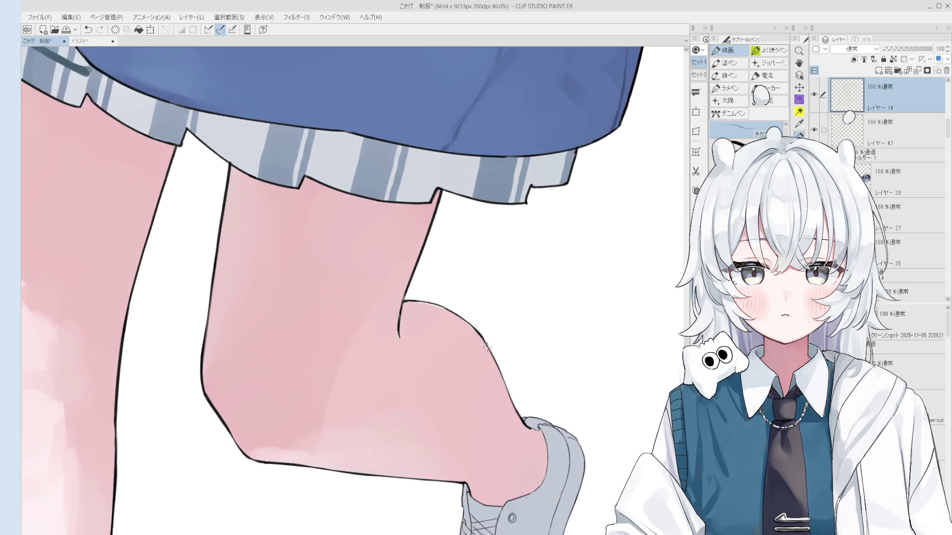
# Erase part of the calf outline and compare it against the original
pyautogui.press('e')
pyautogui.moveTo(515, 361); pyautogui.dragTo(489, 300)
pyautogui.press('p')
pyautogui.hotkey('ctrl', 'z')
pyautogui.hotkey('ctrl', 'y')
pyautogui.hotkey('ctrl', 'z')
pyautogui.hotkey('ctrl', 'y')
pyautogui.hotkey('ctrl', 'z')
pyautogui.hotkey('ctrl', 'z')
pyautogui.hotkey('ctrl', 'y')
# Redraw the calf outline along the same edge and compare the new stroke
pyautogui.hotkey('ctrl', 'z')
pyautogui.hotkey('ctrl', 'y')
pyautogui.moveTo(490, 311); pyautogui.dragTo(512, 352)
pyautogui.hotkey('ctrl', 'z')
pyautogui.hotkey('ctrl', 'y')
pyautogui.scroll(-2, 501, 336)
pyautogui.hotkey('ctrl', 'z')
pyautogui.scroll(3, 363, 373)
# Draw a new line-art stroke along the calf edge and keep it after comparing
pyautogui.press('e')
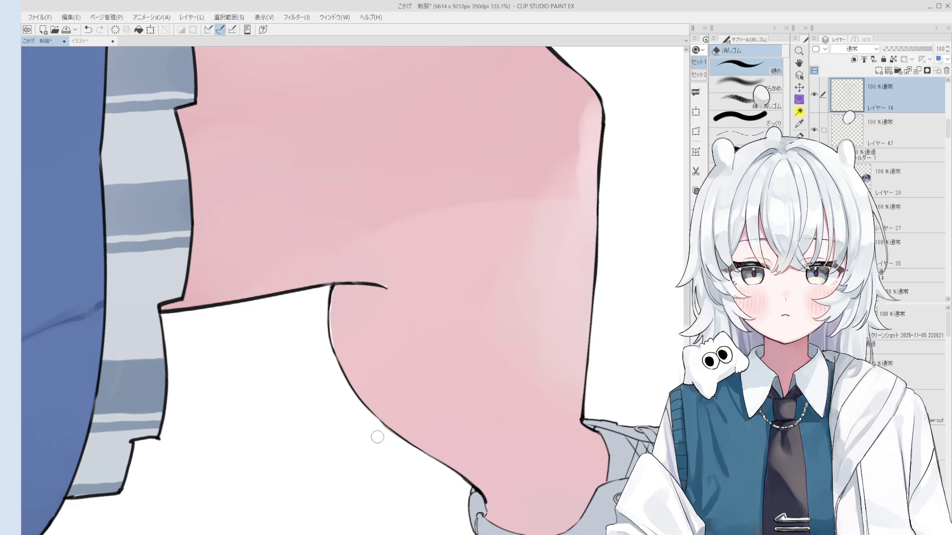
pyautogui.press('p')
pyautogui.moveTo(339, 371); pyautogui.dragTo(418, 447)
pyautogui.hotkey('ctrl', 'z')
pyautogui.hotkey('ctrl', 'y')
pyautogui.hotkey('ctrl', 'z')
pyautogui.hotkey('ctrl', 'y')
pyautogui.scroll(-2, 413, 459)
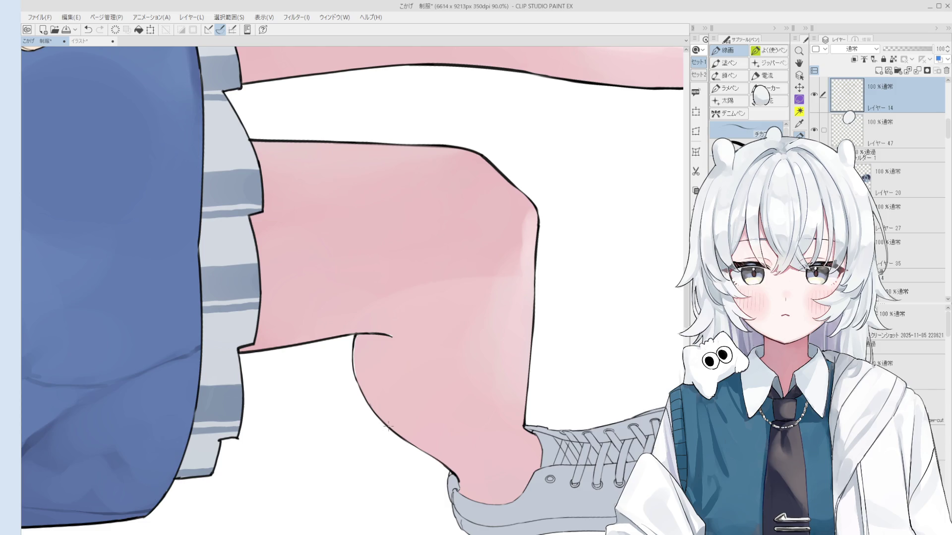
# Erase the broken line at the knee bend and redraw it as one clean curve
pyautogui.scroll(3, 392, 424)
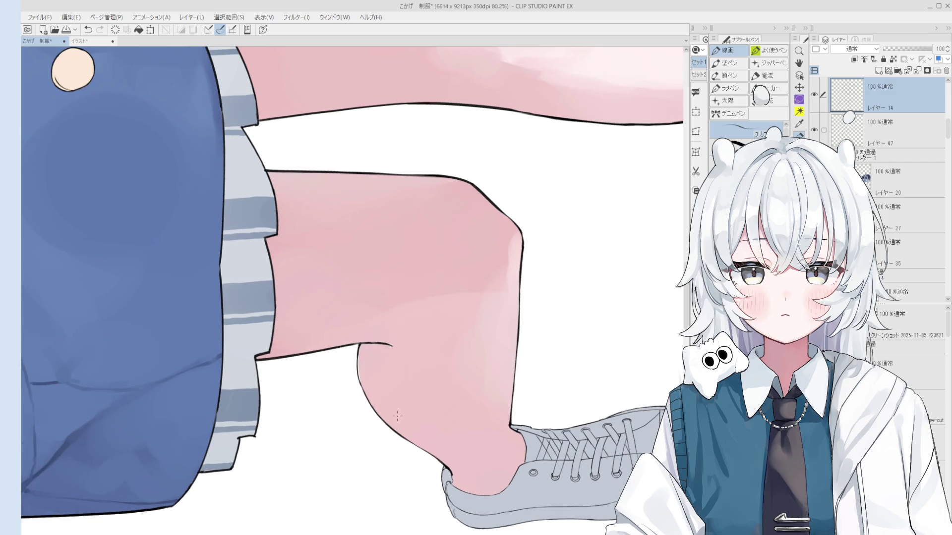
pyautogui.press('e')
pyautogui.moveTo(387, 304)
pyautogui.mouseDown()
pyautogui.moveTo(375, 285)
pyautogui.moveTo(392, 312)
pyautogui.mouseUp()
pyautogui.press('p')
pyautogui.scroll(1, 378, 287)
pyautogui.hotkey('ctrl', 'z')
pyautogui.moveTo(375, 278); pyautogui.dragTo(421, 355)
pyautogui.hotkey('ctrl', 'z')
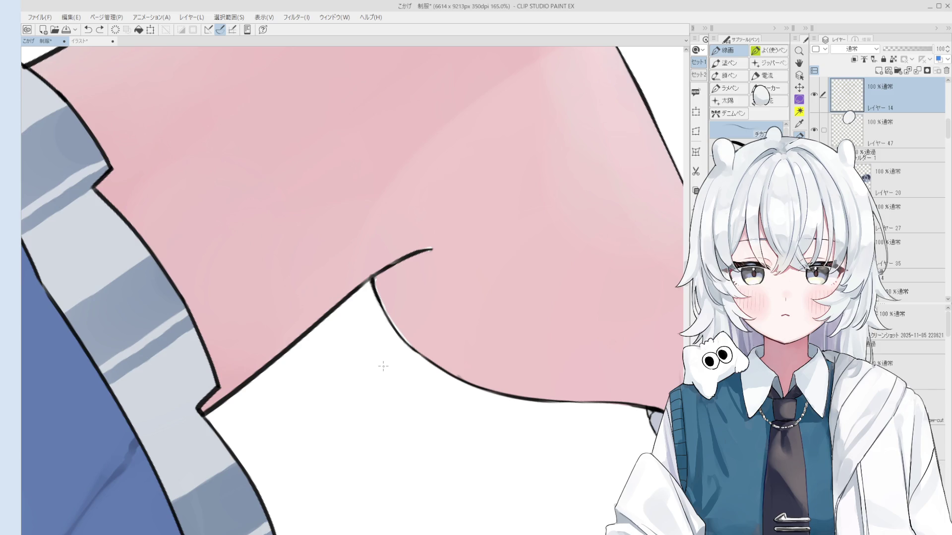
# Erase the line at the knee corner and redraw it with the line-art pen
pyautogui.scroll(-3, 383, 366)
pyautogui.press('e')
pyautogui.scroll(4, 391, 334)
pyautogui.moveTo(390, 334); pyautogui.dragTo(421, 369)
pyautogui.press('p')
pyautogui.hotkey('ctrl', 'z')
pyautogui.moveTo(378, 287); pyautogui.dragTo(431, 369)
# Compare the corner line, then redraw the knee corner line twice more
pyautogui.scroll(-2, 406, 325)
pyautogui.hotkey('ctrl', 'z')
pyautogui.hotkey('ctrl', 'y')
pyautogui.hotkey('ctrl', 'z')
pyautogui.hotkey('ctrl', 'y')
pyautogui.press('e')
pyautogui.scroll(1, 434, 378)
pyautogui.press('p')
pyautogui.moveTo(390, 317); pyautogui.dragTo(432, 368)
pyautogui.hotkey('ctrl', 'z')
pyautogui.moveTo(383, 300)
pyautogui.mouseDown()
pyautogui.moveTo(431, 369)
pyautogui.moveTo(418, 289)
pyautogui.moveTo(441, 338)
pyautogui.mouseUp()
# Pan around the knee corner while switching between eraser and line-art pen
pyautogui.press('e')
pyautogui.scroll(-3, 441, 384)
pyautogui.press('h')
pyautogui.scroll(5, 417, 289)
pyautogui.press('p')
pyautogui.scroll(-1, 426, 324)
pyautogui.press('e')
pyautogui.press('p')
pyautogui.scroll(-1, 441, 338)
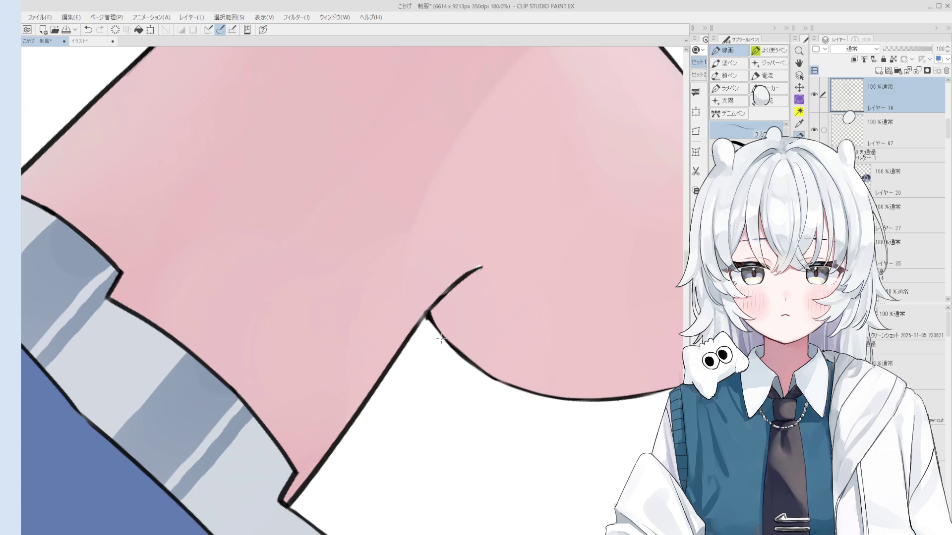
# Rotate the canvas view, visit レイヤー21, then reselect the leg outline layer レイヤー14
pyautogui.press('^')
pyautogui.press('^')
pyautogui.press('^')
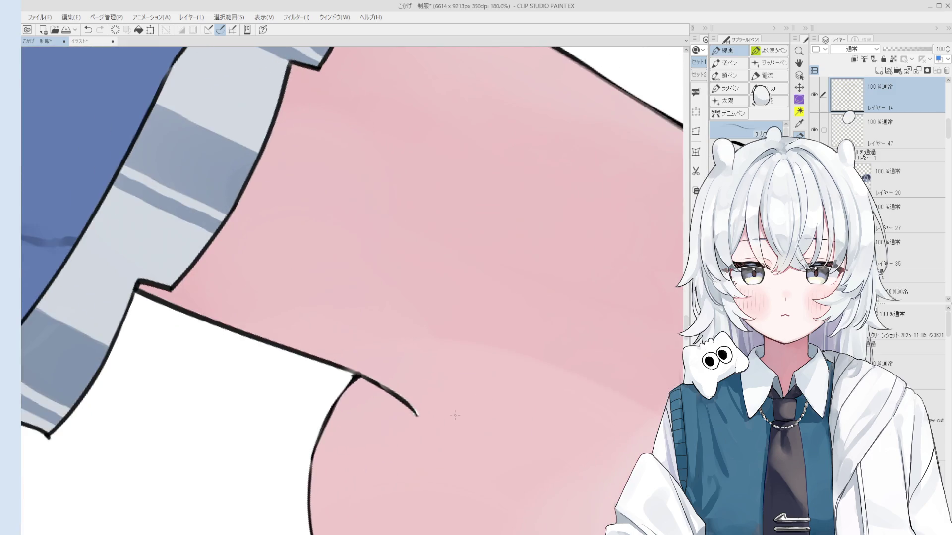
pyautogui.press('b')
pyautogui.keyDown('ctrl'); pyautogui.keyDown('shift'); pyautogui.click(471, 414); pyautogui.keyUp('shift'); pyautogui.keyUp('ctrl')
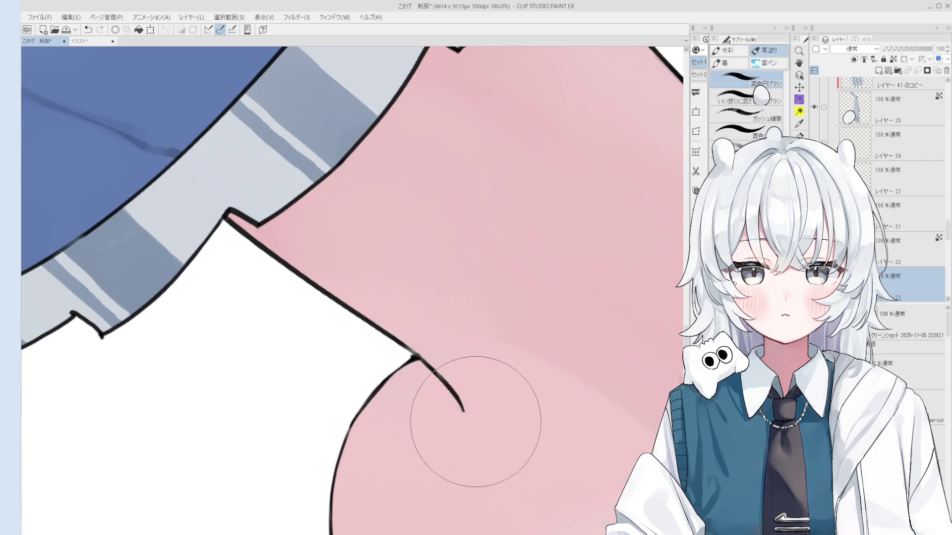
pyautogui.scroll(-4, 471, 413)
pyautogui.press('space')
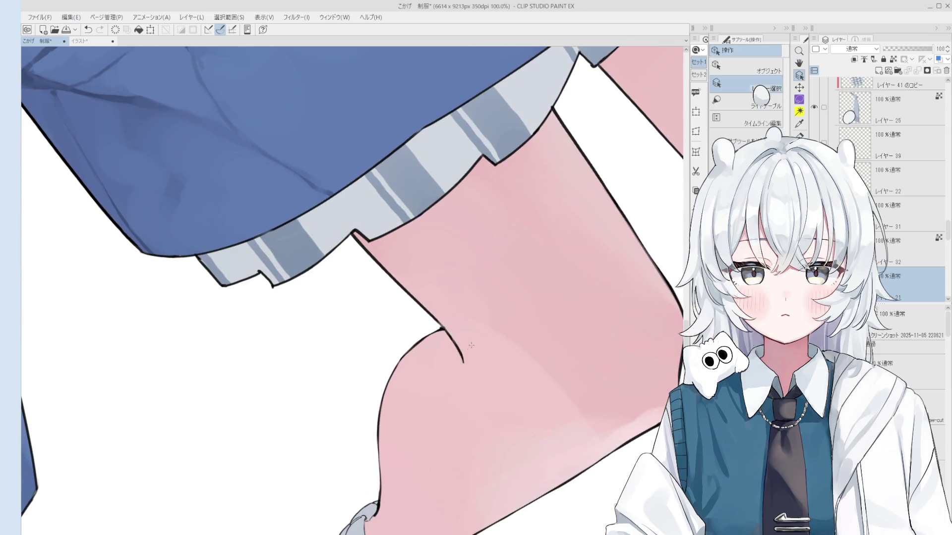
pyautogui.press('^')
pyautogui.press('^')
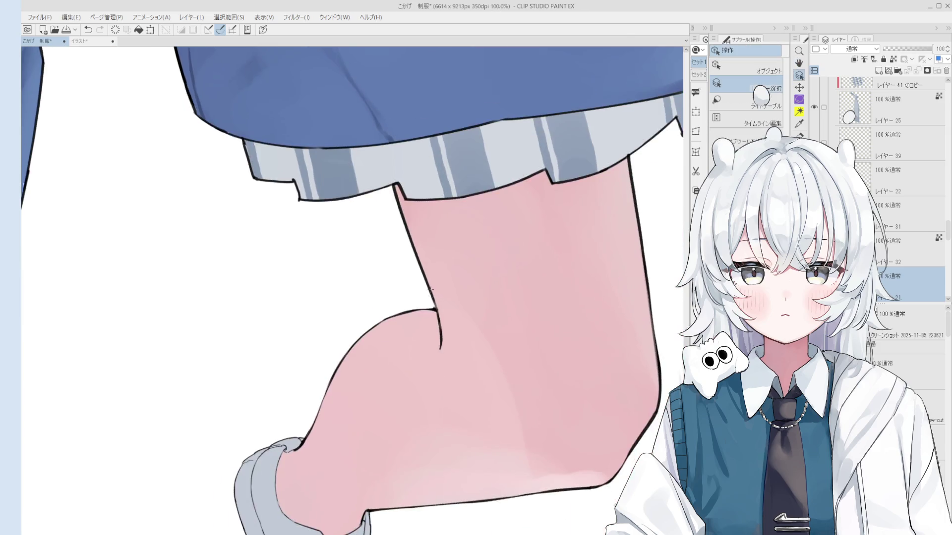
pyautogui.scroll(4, 431, 416)
pyautogui.keyDown('ctrl'); pyautogui.keyDown('shift'); pyautogui.click(431, 415); pyautogui.keyUp('shift'); pyautogui.keyUp('ctrl')
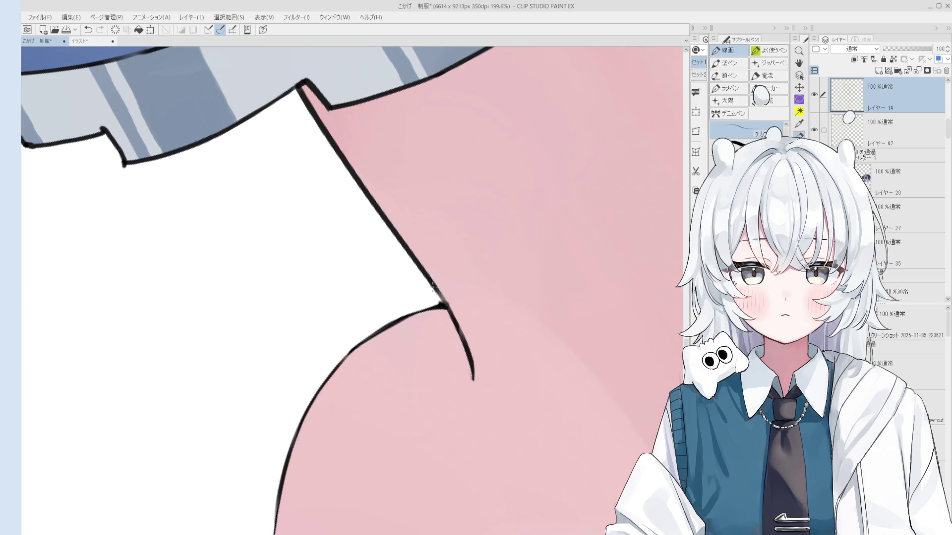
# Bring the knee corner into view, ready to erase and redraw with the pen
pyautogui.scroll(-2, 450, 328)
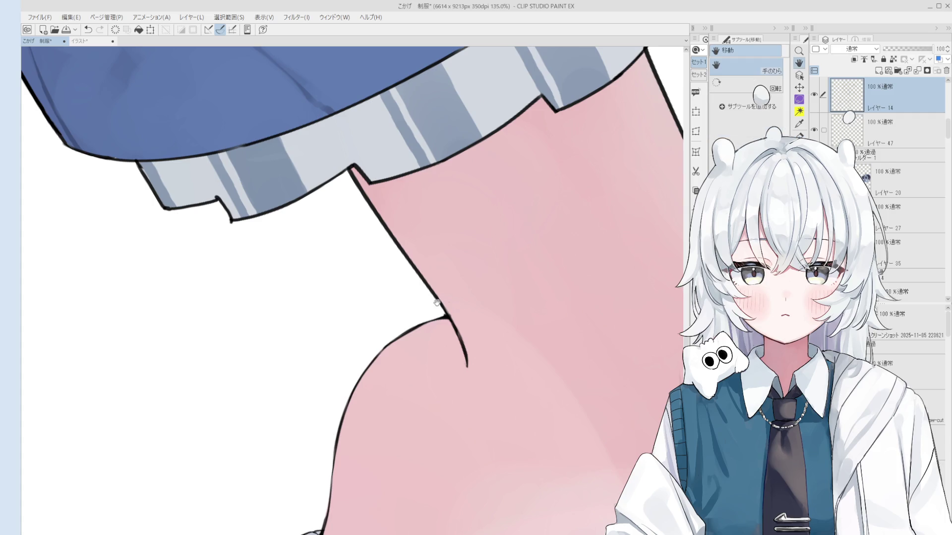
pyautogui.moveTo(416, 259); pyautogui.dragTo(451, 291)
pyautogui.press('e')
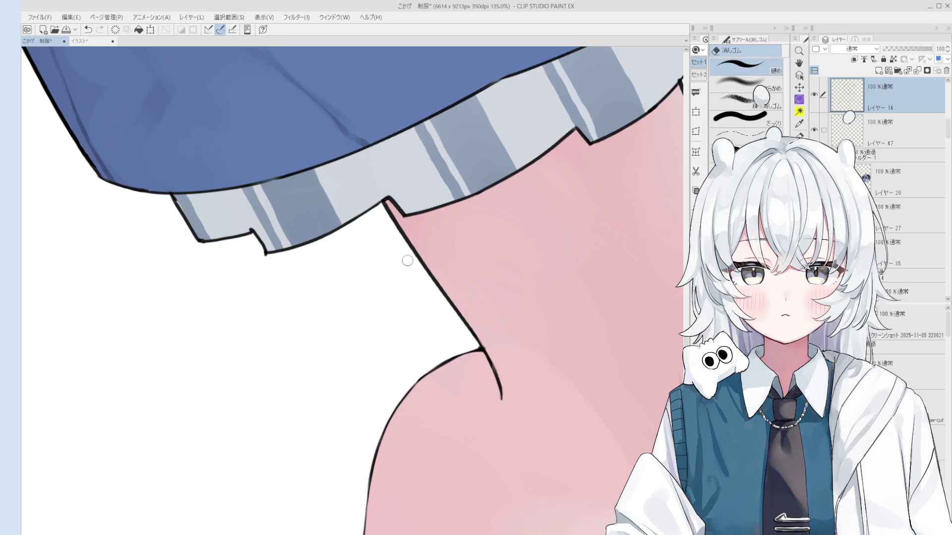
pyautogui.scroll(-1, 420, 274)
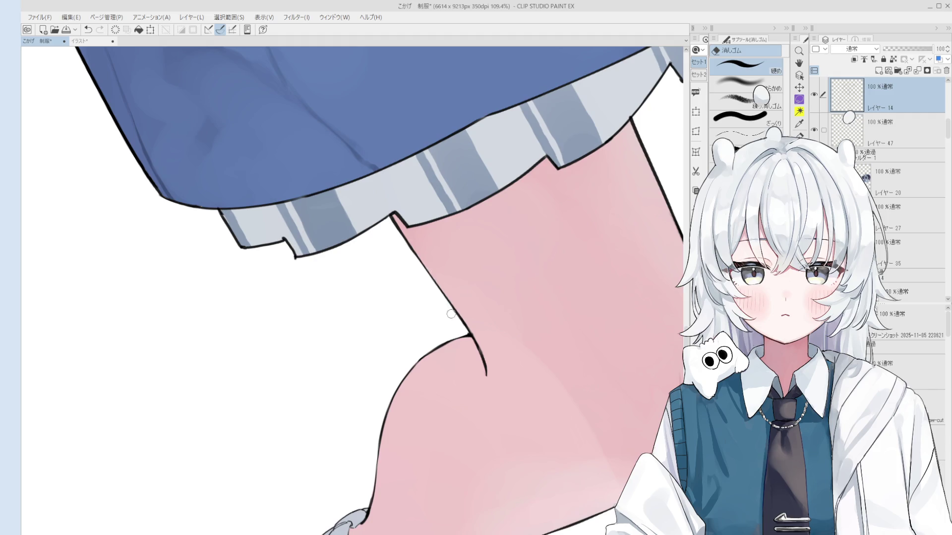
pyautogui.press('p')
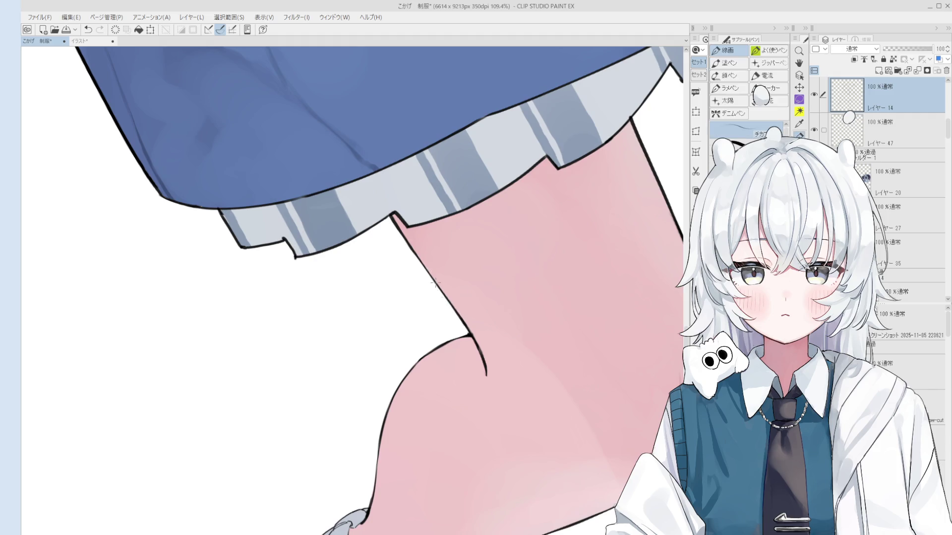
pyautogui.scroll(-1, 451, 312)
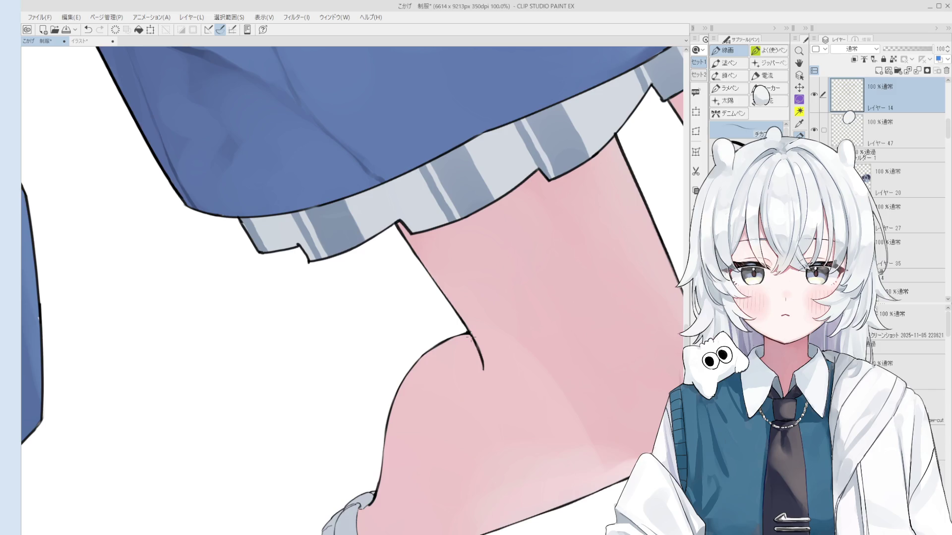
# Save the document, then erase the stray marks along the grey sneaker's outline
pyautogui.hotkey('ctrl', 's')
pyautogui.click(471, 338)
pyautogui.scroll(-5, 470, 337)
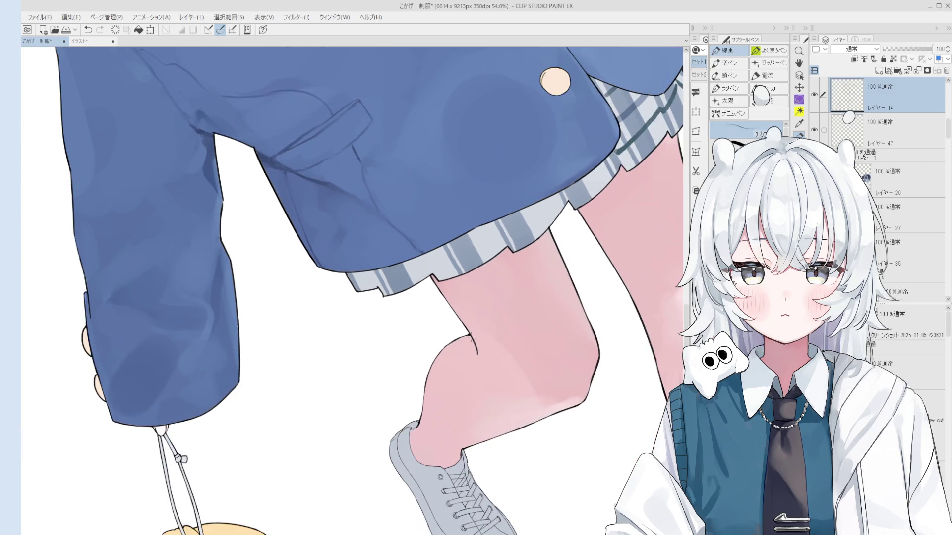
pyautogui.press('o')
pyautogui.scroll(2, 489, 319)
pyautogui.scroll(4, 489, 319)
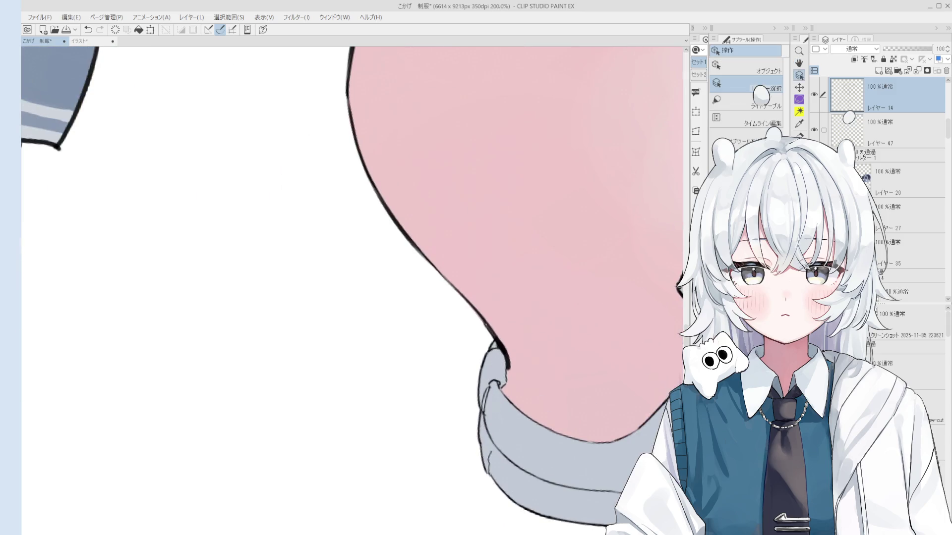
pyautogui.press('e')
pyautogui.moveTo(486, 334); pyautogui.dragTo(481, 320)
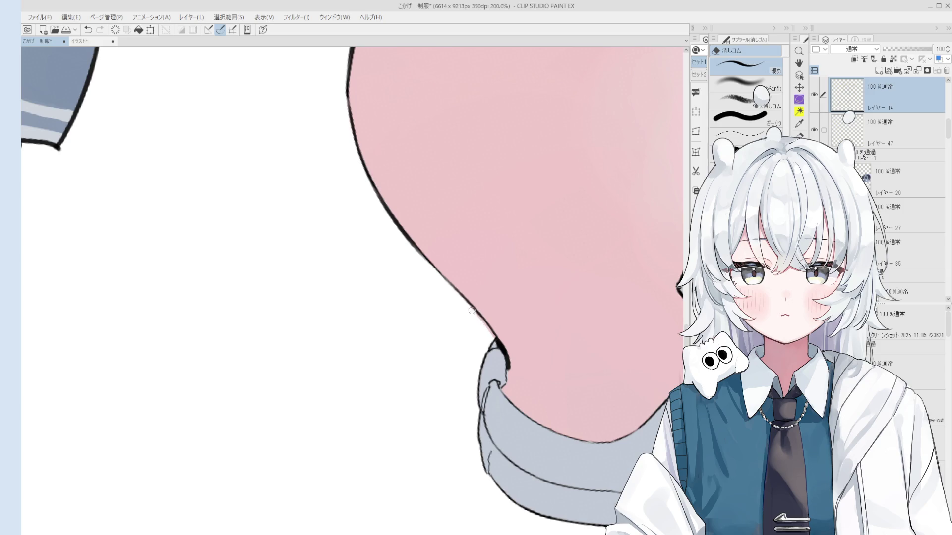
# On the line-art layer, erase the stray mark on the calf just above the shoe
pyautogui.keyDown('ctrl'); pyautogui.keyDown('shift'); pyautogui.click(472, 313); pyautogui.keyUp('shift'); pyautogui.keyUp('ctrl')
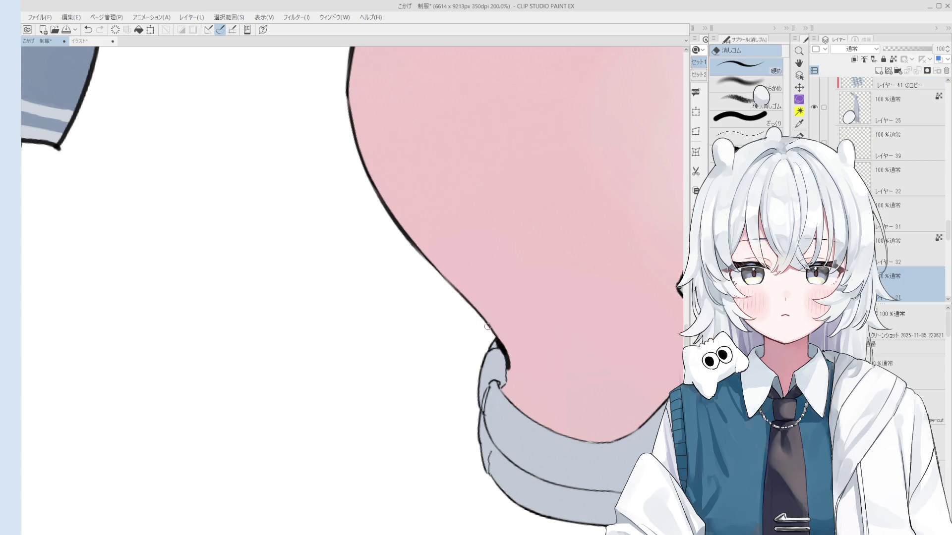
pyautogui.scroll(-1, 485, 329)
pyautogui.press('o')
pyautogui.press('e')
pyautogui.scroll(1, 493, 344)
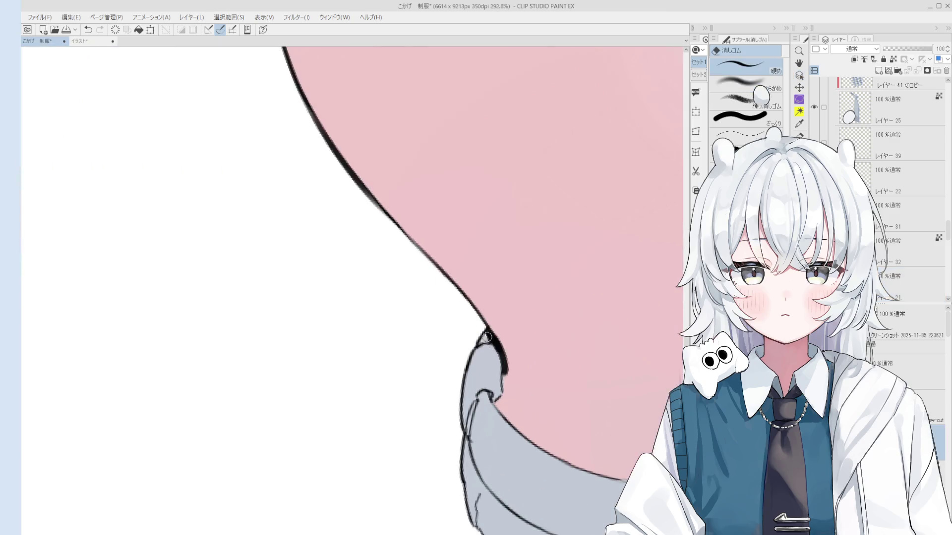
pyautogui.scroll(1, 498, 343)
pyautogui.keyDown('ctrl'); pyautogui.keyDown('shift'); pyautogui.click(500, 341); pyautogui.keyUp('shift'); pyautogui.keyUp('ctrl')
pyautogui.moveTo(501, 342); pyautogui.dragTo(506, 369)
pyautogui.keyDown('ctrl'); pyautogui.keyDown('shift'); pyautogui.click(501, 347); pyautogui.keyUp('shift'); pyautogui.keyUp('ctrl')
pyautogui.press('h')
pyautogui.scroll(-4, 500, 347)
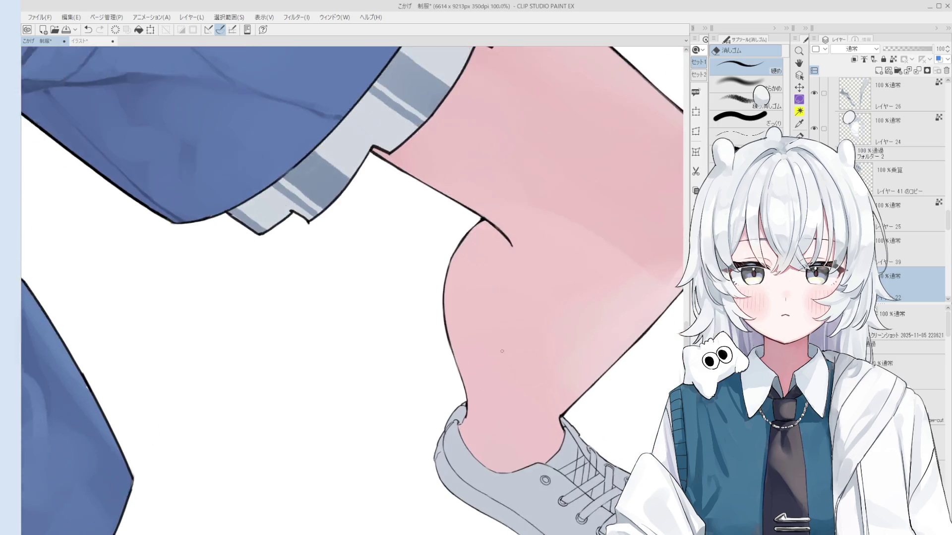
# Erase the doubled outline behind the knee so the leg line reads as one smooth curve
pyautogui.scroll(2, 462, 335)
pyautogui.press('e')
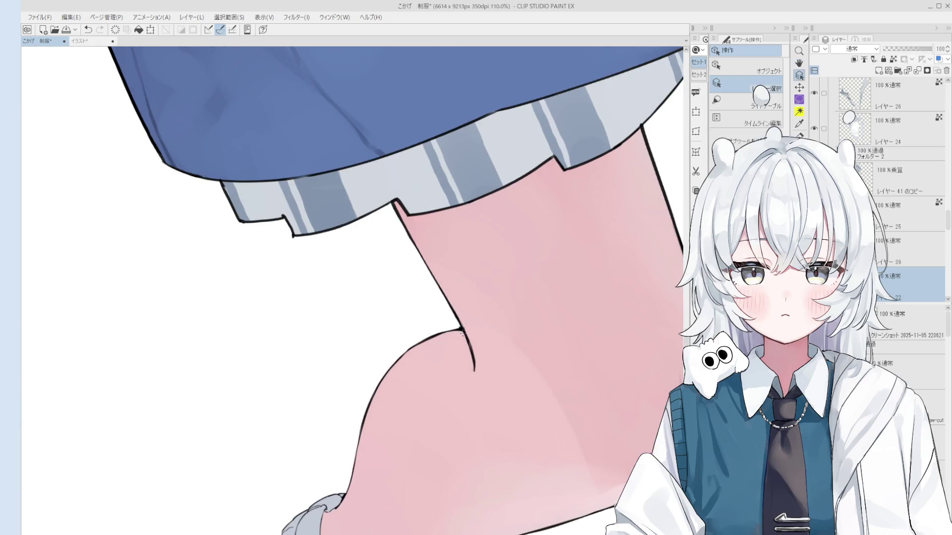
pyautogui.scroll(1, 462, 336)
pyautogui.keyDown('ctrl'); pyautogui.keyDown('shift'); pyautogui.click(461, 332); pyautogui.keyUp('shift'); pyautogui.keyUp('ctrl')
pyautogui.scroll(1, 459, 329)
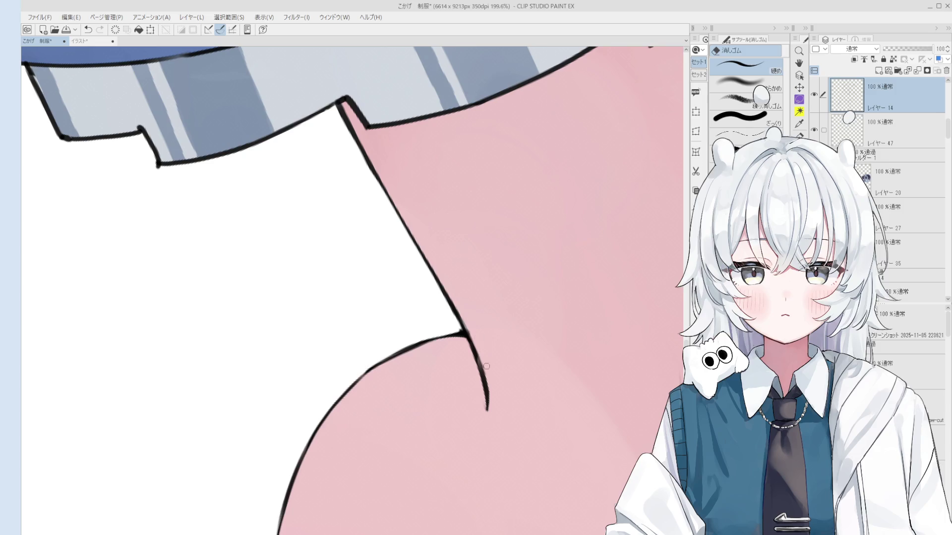
pyautogui.moveTo(478, 346); pyautogui.dragTo(491, 405)
pyautogui.press('h')
pyautogui.scroll(-3, 499, 302)
pyautogui.scroll(2, 470, 291)
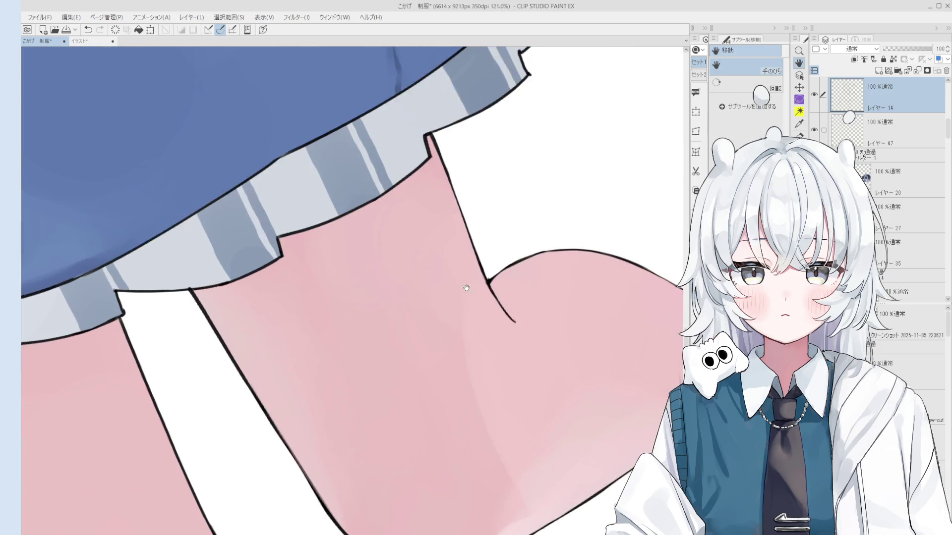
# Clean up the skirt hem's notch edge by erasing the white sliver and excess line
pyautogui.press('e')
pyautogui.scroll(2, 465, 266)
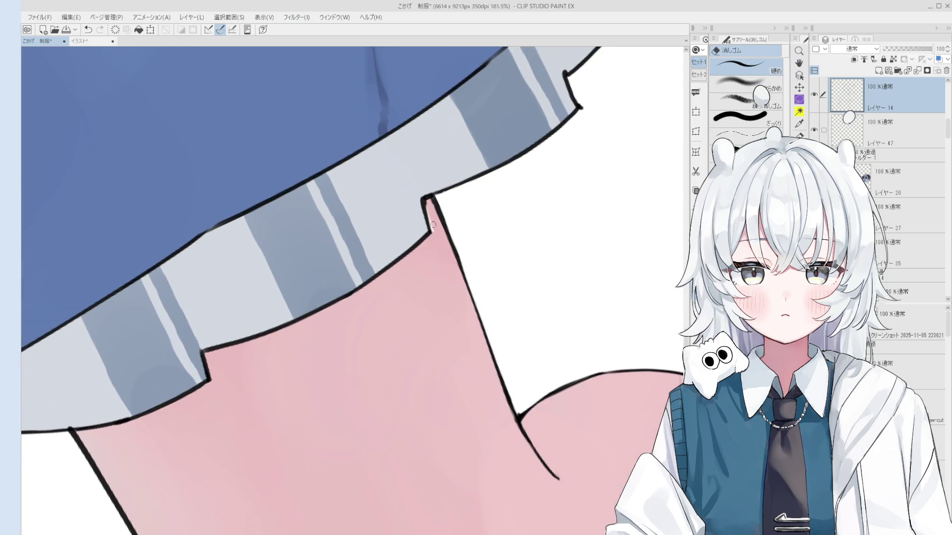
pyautogui.moveTo(422, 199); pyautogui.dragTo(426, 233)
pyautogui.hotkey('ctrl', 'z')
pyautogui.moveTo(421, 200); pyautogui.dragTo(430, 231)
pyautogui.scroll(2, 424, 206)
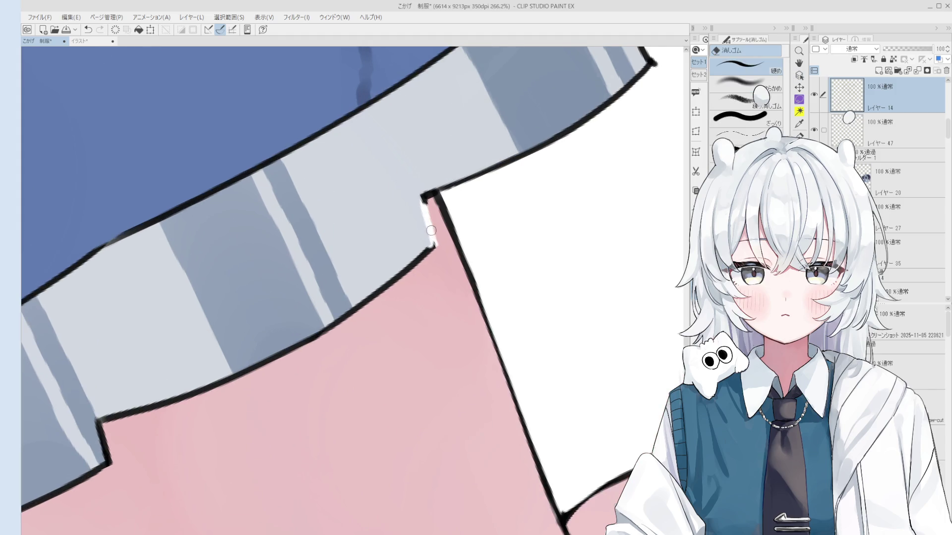
pyautogui.press('p')
pyautogui.moveTo(421, 198); pyautogui.dragTo(430, 246)
pyautogui.hotkey('ctrl', 'z')
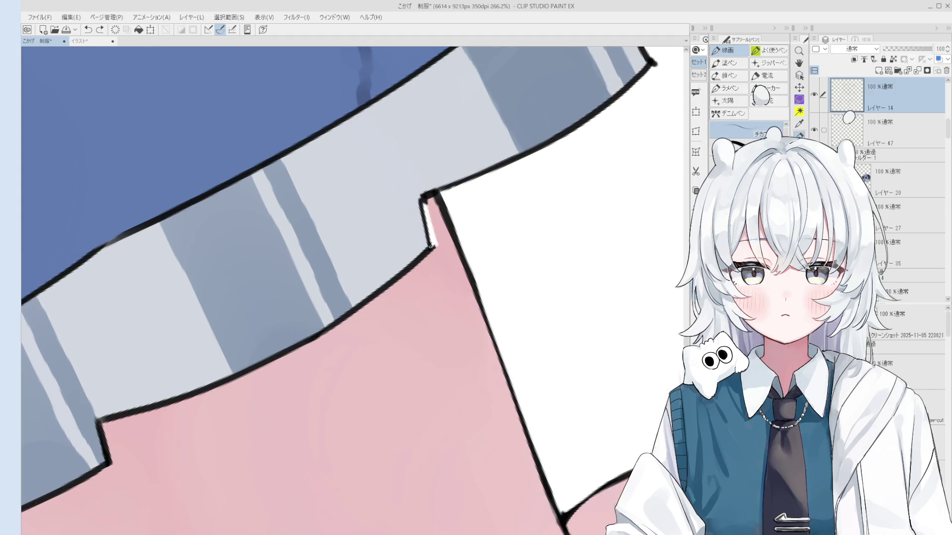
pyautogui.press('e')
pyautogui.moveTo(427, 210)
pyautogui.mouseDown()
pyautogui.moveTo(441, 179)
pyautogui.moveTo(435, 239)
pyautogui.mouseUp()
pyautogui.scroll(-1, 445, 198)
# Fill the gap at the hem notch on the coloured layer beneath it
pyautogui.press('b')
pyautogui.keyDown('ctrl'); pyautogui.keyDown('shift'); pyautogui.click(445, 198); pyautogui.keyUp('shift'); pyautogui.keyUp('ctrl')
pyautogui.press('e')
pyautogui.keyDown('ctrl'); pyautogui.keyDown('shift'); pyautogui.click(443, 212); pyautogui.keyUp('shift'); pyautogui.keyUp('ctrl')
pyautogui.scroll(-1, 449, 210)
pyautogui.scroll(-4, 449, 209)
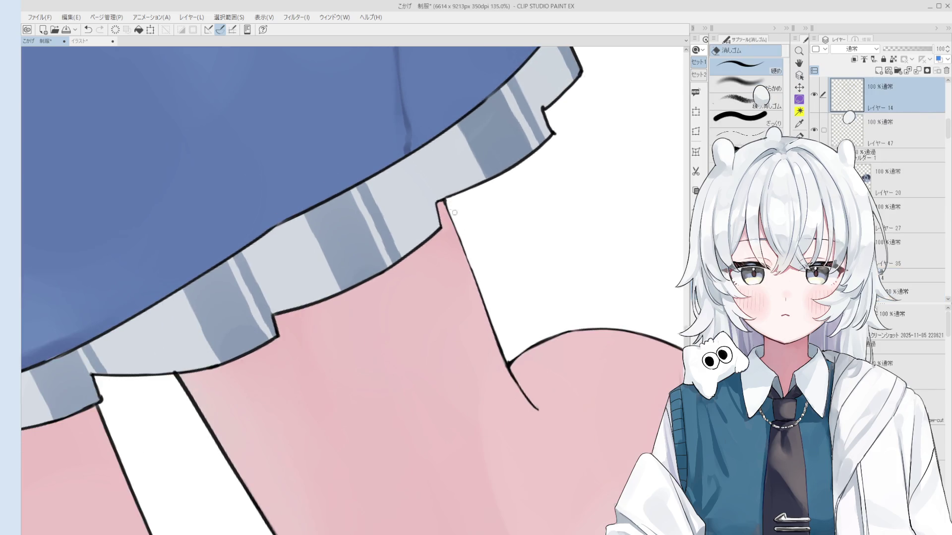
pyautogui.press('h')
pyautogui.moveTo(458, 223); pyautogui.dragTo(455, 216)
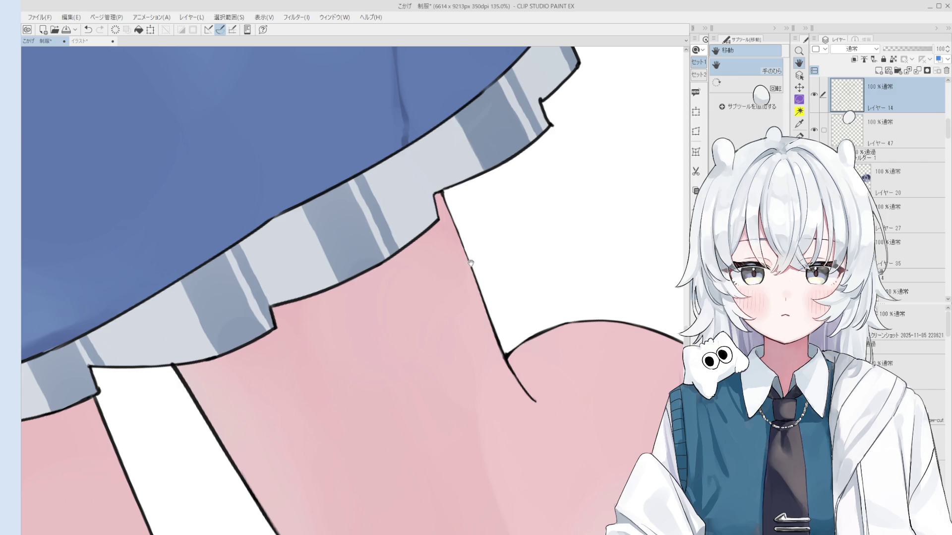
pyautogui.scroll(-3, 470, 263)
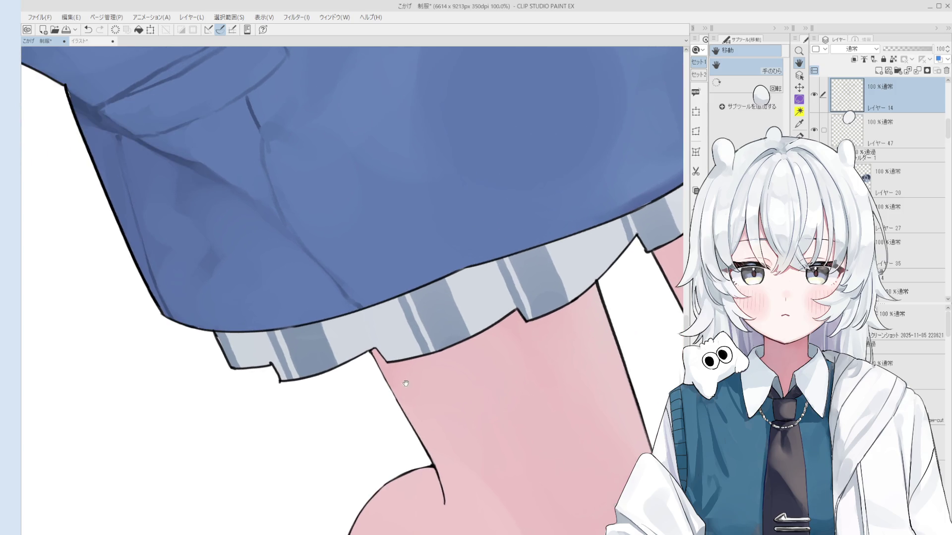
# Erase the old outline below the hem notch and redraw it from notch corner to hem
pyautogui.press('p')
pyautogui.scroll(3, 378, 369)
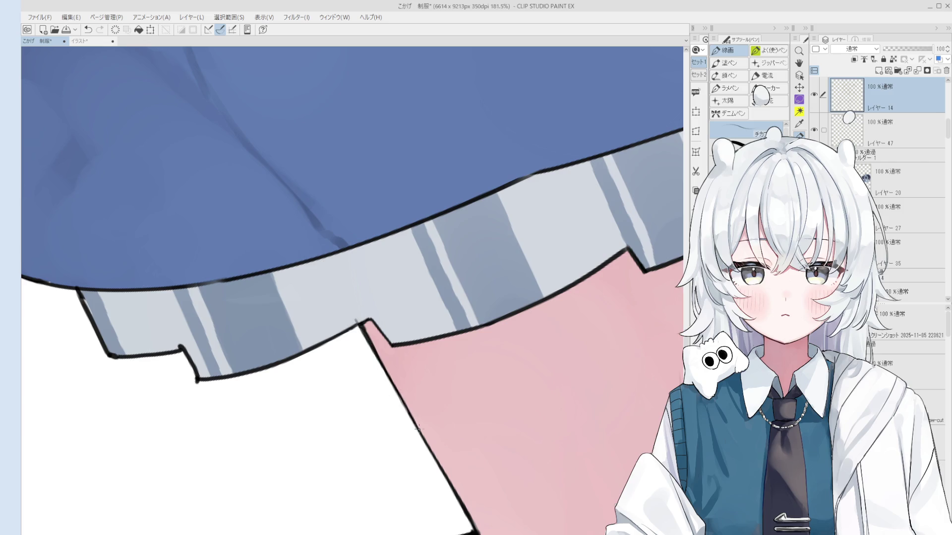
pyautogui.scroll(-2, 361, 325)
pyautogui.press('h')
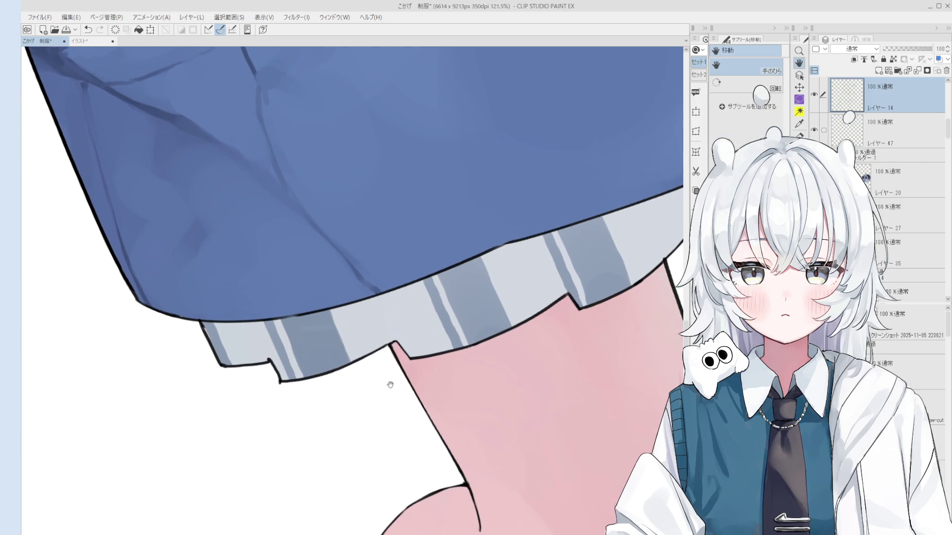
pyautogui.scroll(5, 391, 362)
pyautogui.press('e')
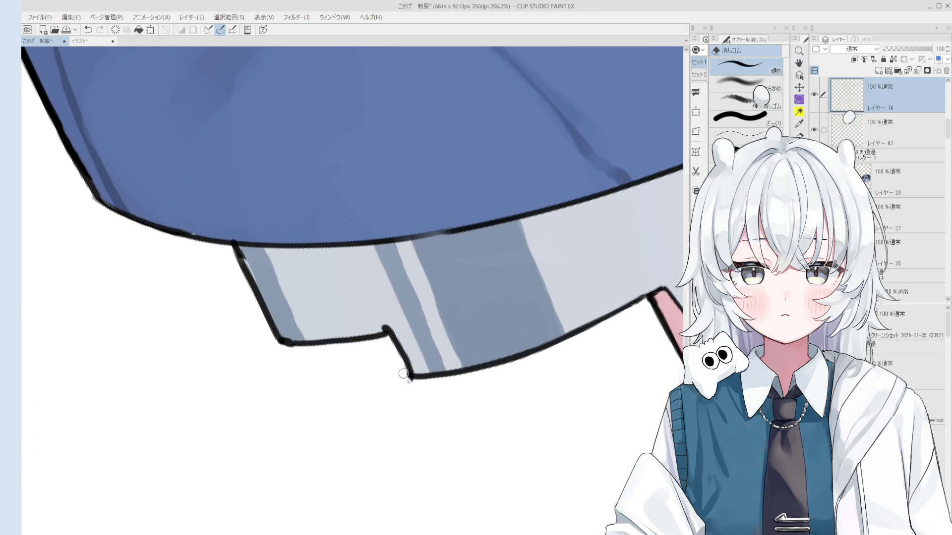
pyautogui.moveTo(400, 348)
pyautogui.mouseDown()
pyautogui.moveTo(412, 372)
pyautogui.moveTo(381, 324)
pyautogui.moveTo(416, 375)
pyautogui.mouseUp()
pyautogui.press('p')
pyautogui.moveTo(389, 330)
pyautogui.mouseDown()
pyautogui.moveTo(418, 376)
pyautogui.moveTo(444, 288)
pyautogui.moveTo(395, 367)
pyautogui.moveTo(377, 352)
pyautogui.moveTo(420, 334)
pyautogui.mouseUp()
# Ink the striped hem's lower edge outline beneath the blue jacket
pyautogui.press('h')
pyautogui.press('e')
pyautogui.press('p')
pyautogui.moveTo(374, 355)
pyautogui.mouseDown()
pyautogui.moveTo(422, 316)
pyautogui.moveTo(391, 358)
pyautogui.moveTo(403, 387)
pyautogui.moveTo(392, 390)
pyautogui.mouseUp()
pyautogui.press('e')
pyautogui.press('h')
pyautogui.scroll(3, 392, 390)
pyautogui.press('p')
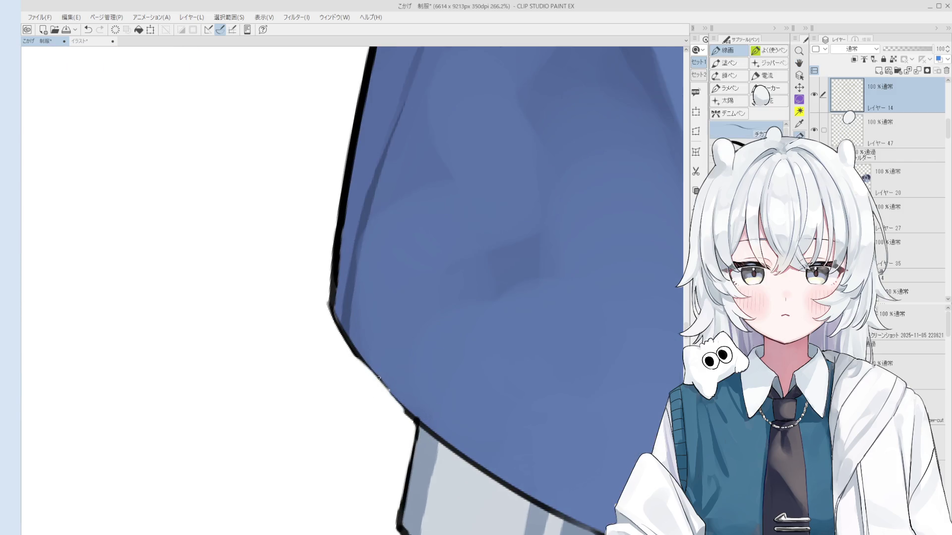
pyautogui.press('h')
pyautogui.scroll(-3, 470, 340)
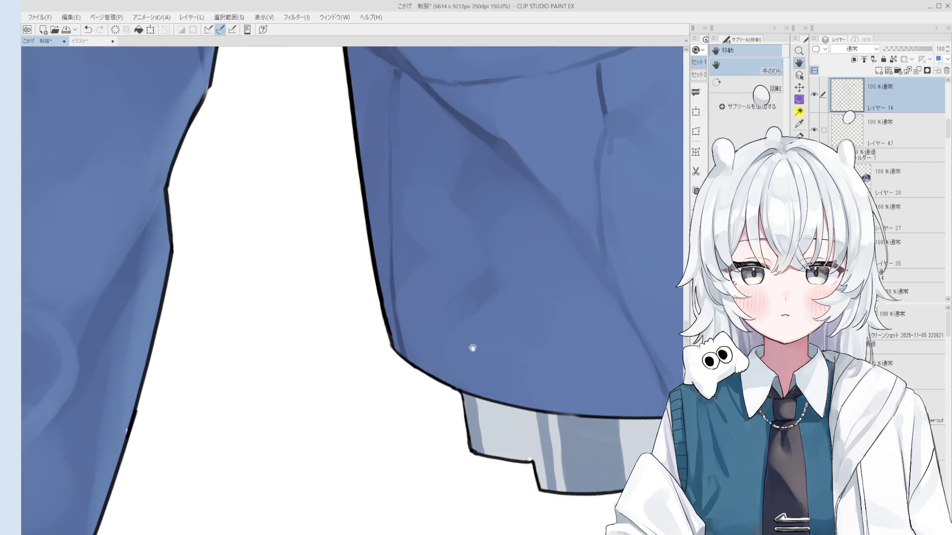
pyautogui.scroll(-2, 442, 357)
pyautogui.scroll(2, 442, 357)
pyautogui.press('p')
pyautogui.press('h')
pyautogui.moveTo(424, 351); pyautogui.dragTo(431, 323)
pyautogui.scroll(1, 430, 323)
# Touch up the skirt's colour layer at the hem's lower corner with a finer brush
pyautogui.press('e')
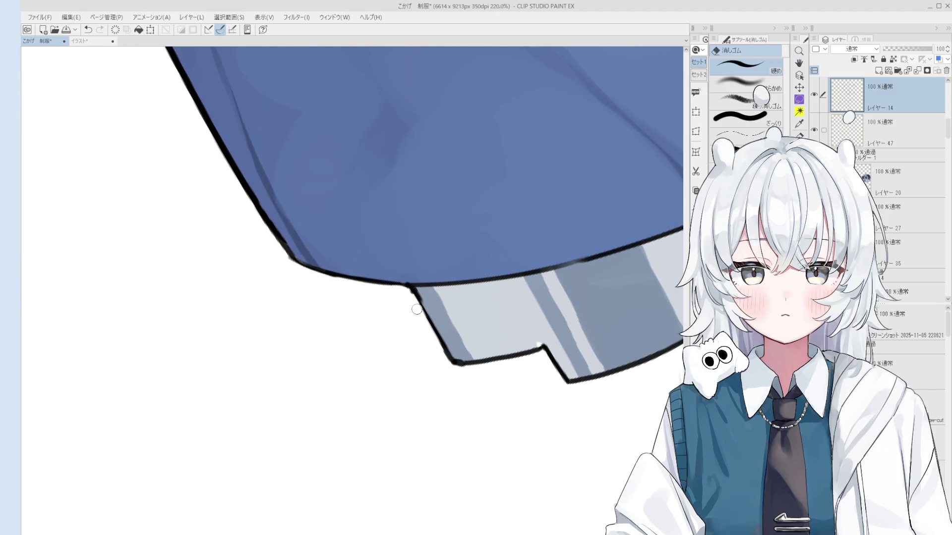
pyautogui.press('h')
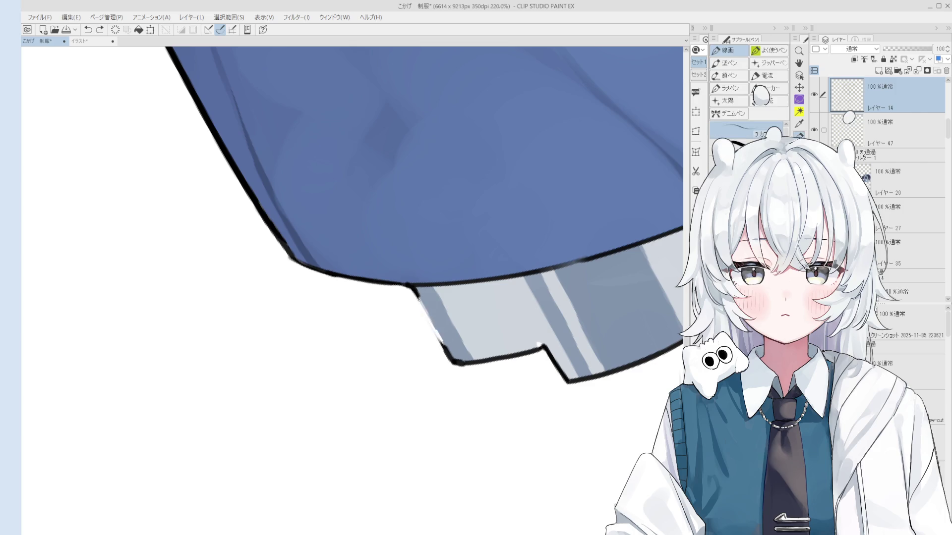
pyautogui.scroll(-3, 436, 339)
pyautogui.moveTo(474, 364); pyautogui.dragTo(468, 342)
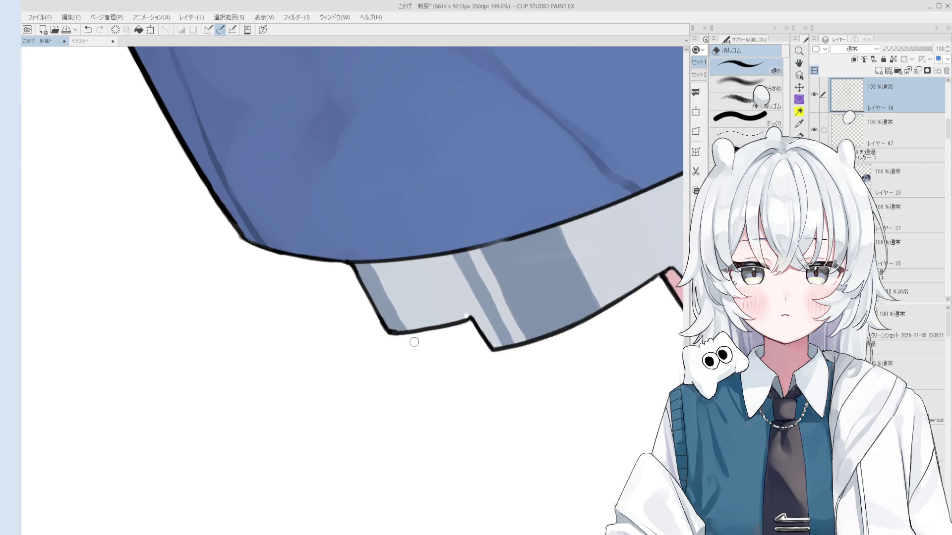
pyautogui.scroll(2, 456, 304)
pyautogui.press('b')
pyautogui.keyDown('ctrl'); pyautogui.keyDown('shift'); pyautogui.click(456, 303); pyautogui.keyUp('shift'); pyautogui.keyUp('ctrl')
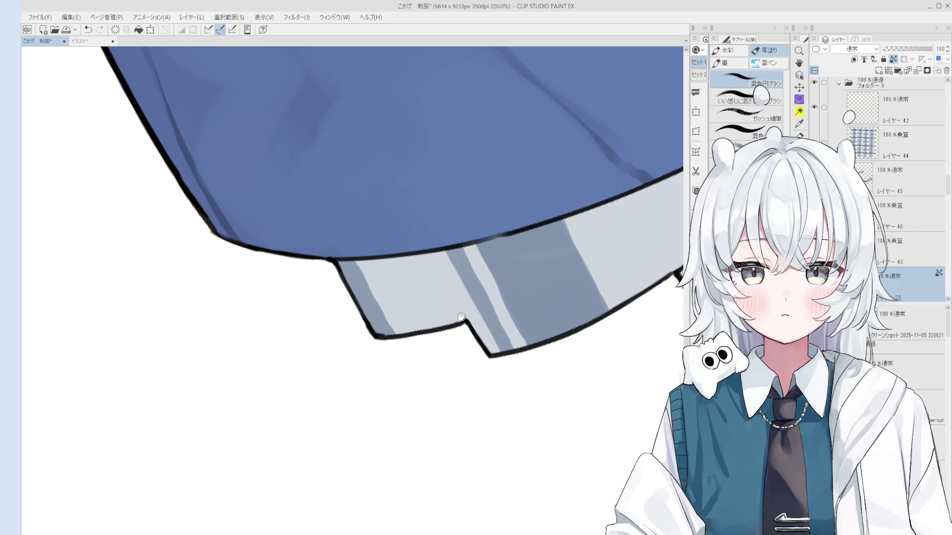
pyautogui.press('.')
pyautogui.moveTo(457, 311); pyautogui.dragTo(409, 370)
pyautogui.scroll(3, 410, 370)
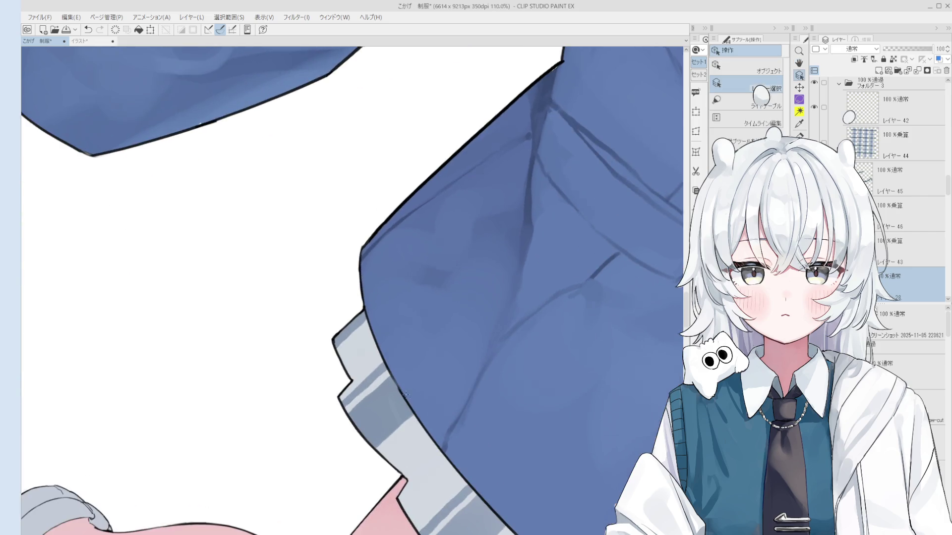
# Return to the line-art layer and zoom out to see the jacket, skirt and legs
pyautogui.keyDown('ctrl'); pyautogui.keyDown('shift'); pyautogui.click(369, 338); pyautogui.keyUp('shift'); pyautogui.keyUp('ctrl')
pyautogui.press('p')
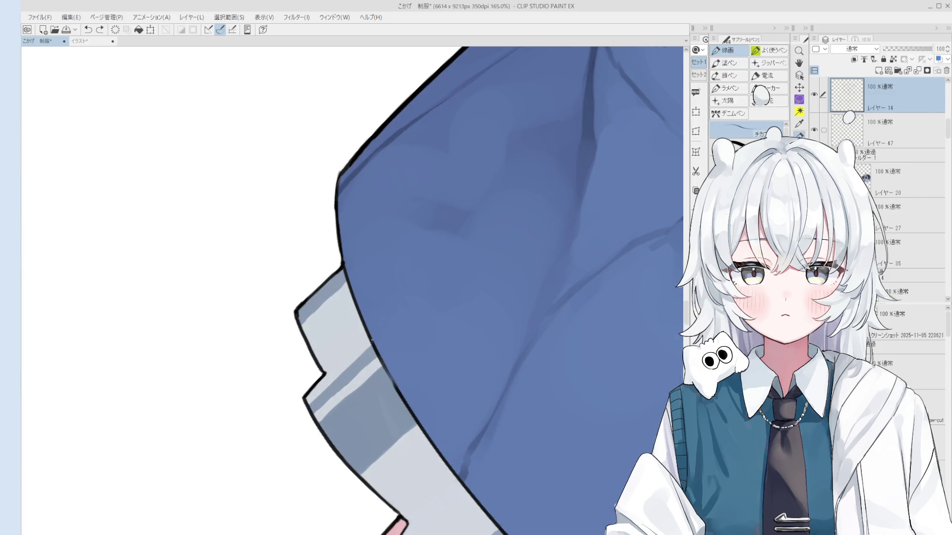
pyautogui.press('e')
pyautogui.scroll(-5, 407, 416)
pyautogui.moveTo(407, 415); pyautogui.dragTo(420, 313)
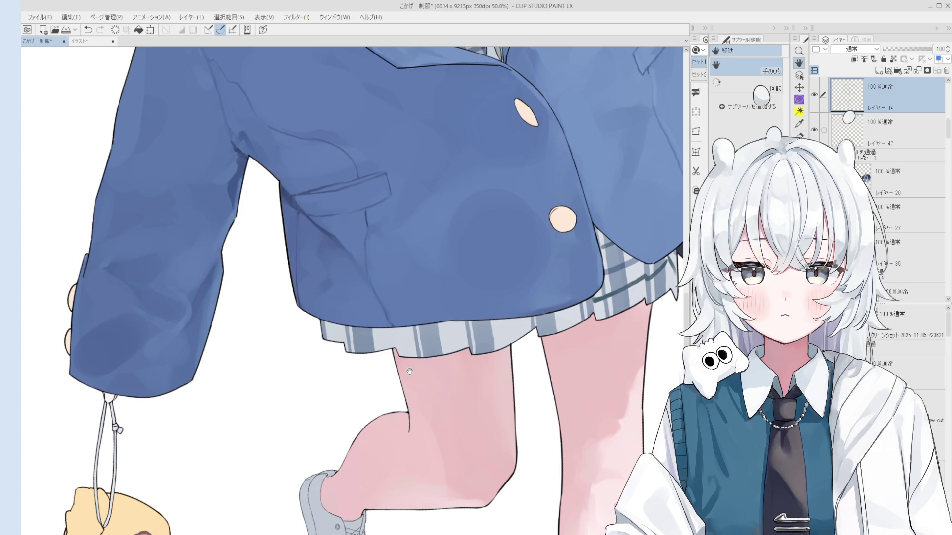
# Make Layer 14 the working layer and frame the thighs and lower legs
pyautogui.scroll(3, 490, 365)
pyautogui.press('o')
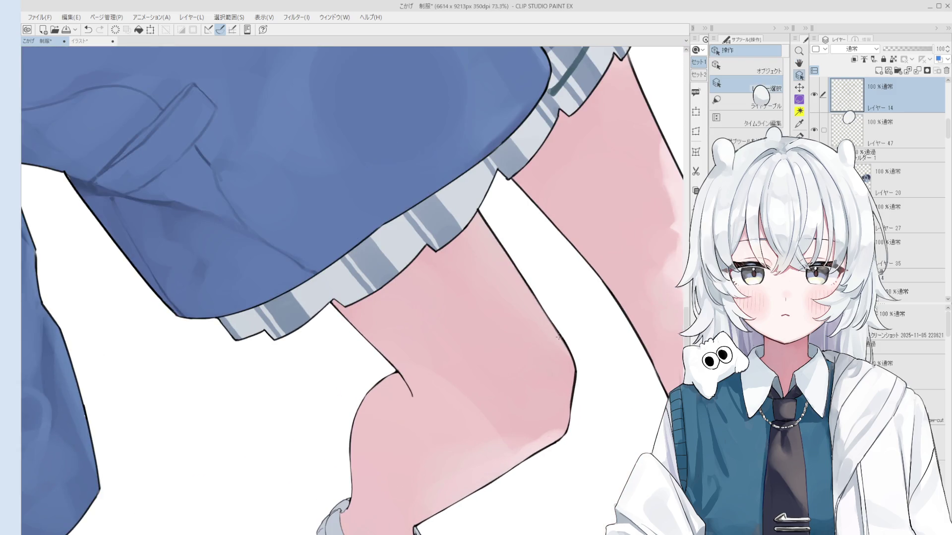
pyautogui.click(558, 337)
pyautogui.scroll(4, 558, 337)
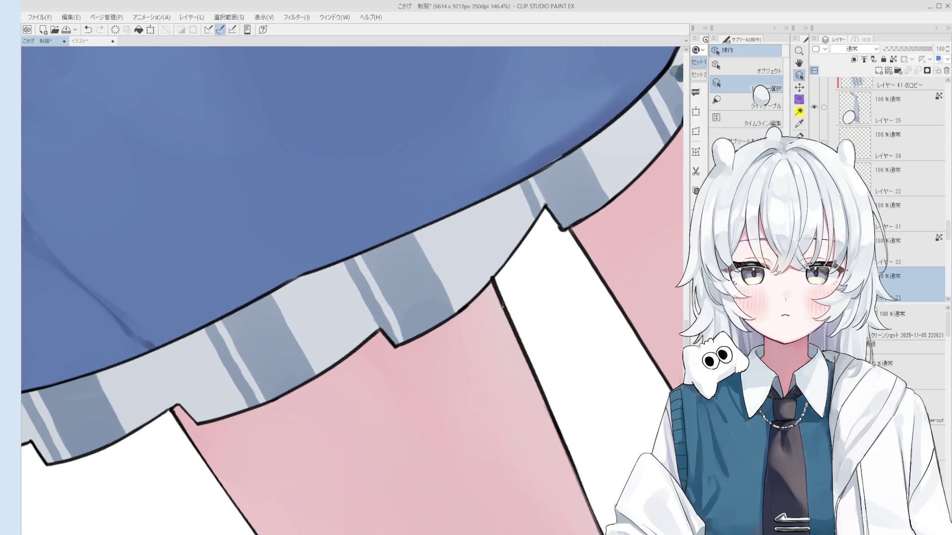
pyautogui.click(504, 297)
pyautogui.press('e')
pyautogui.scroll(-3, 531, 354)
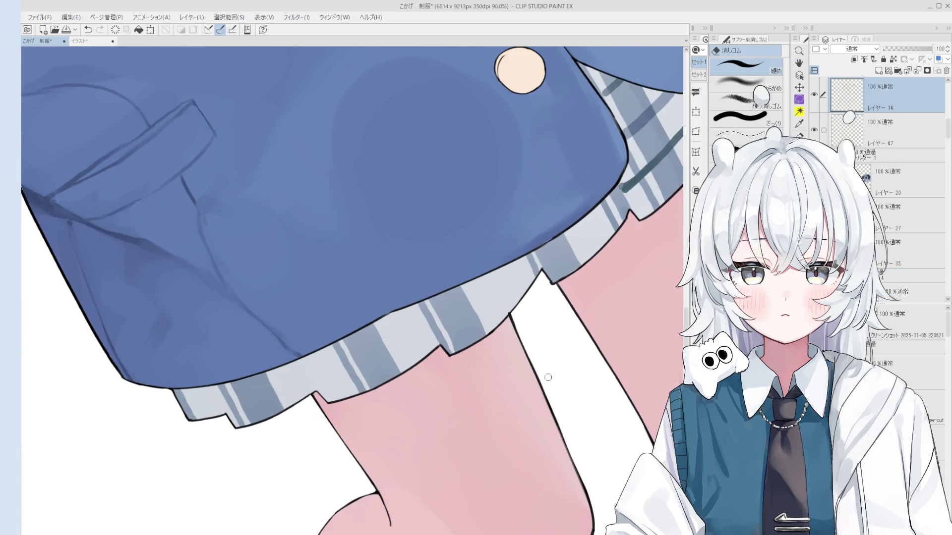
pyautogui.press('p')
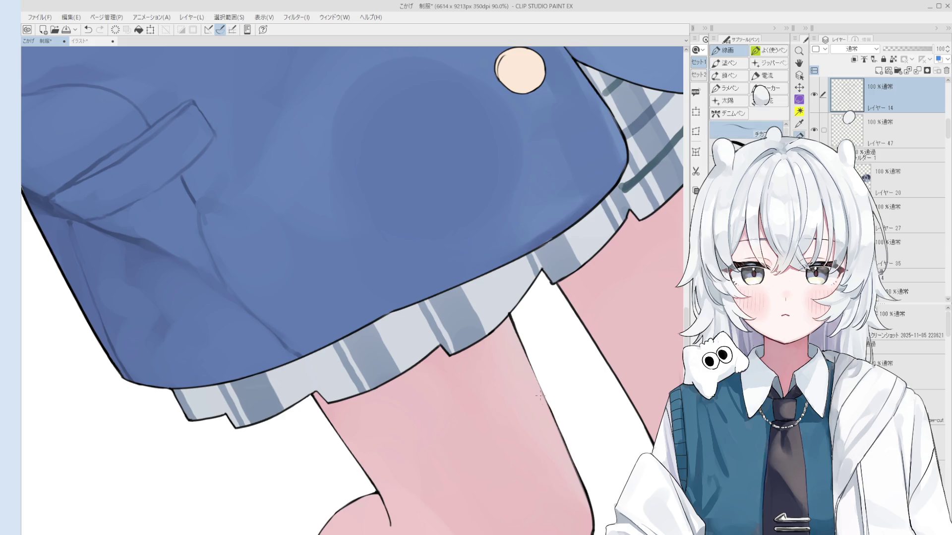
pyautogui.scroll(-1, 542, 399)
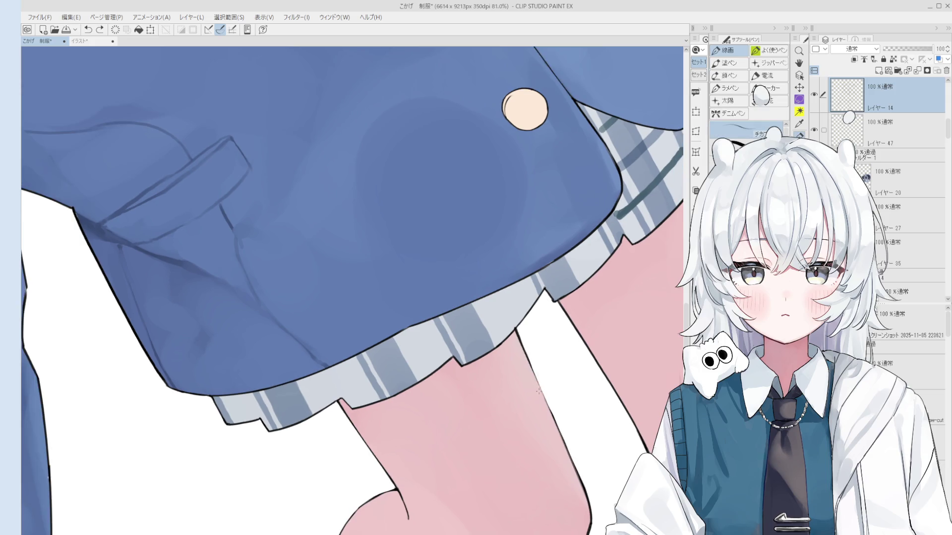
pyautogui.scroll(-2, 541, 399)
pyautogui.press('space')
pyautogui.moveTo(533, 413)
pyautogui.mouseDown()
pyautogui.moveTo(553, 447)
pyautogui.moveTo(565, 337)
pyautogui.mouseUp()
pyautogui.scroll(-2, 565, 337)
pyautogui.moveTo(511, 286); pyautogui.dragTo(562, 306)
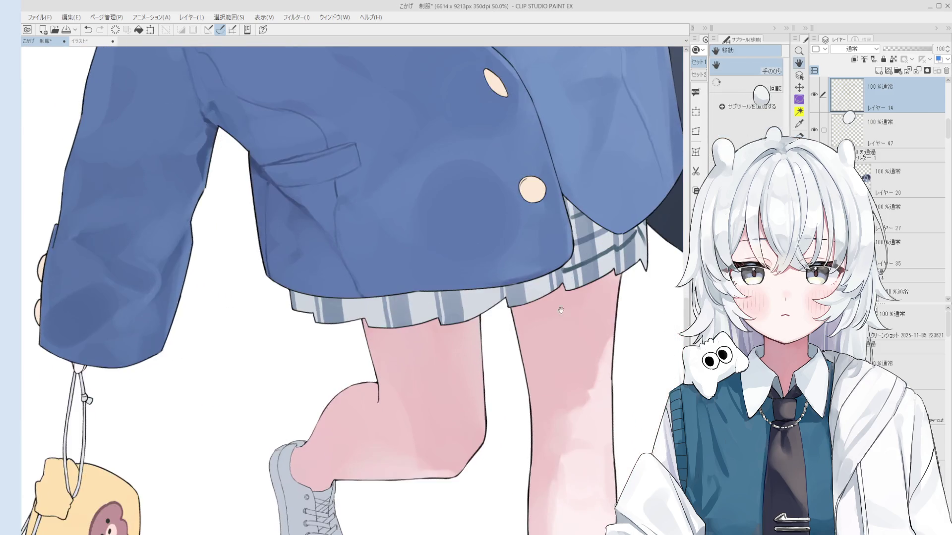
pyautogui.scroll(1, 562, 306)
pyautogui.press('e')
pyautogui.moveTo(545, 347); pyautogui.dragTo(565, 394)
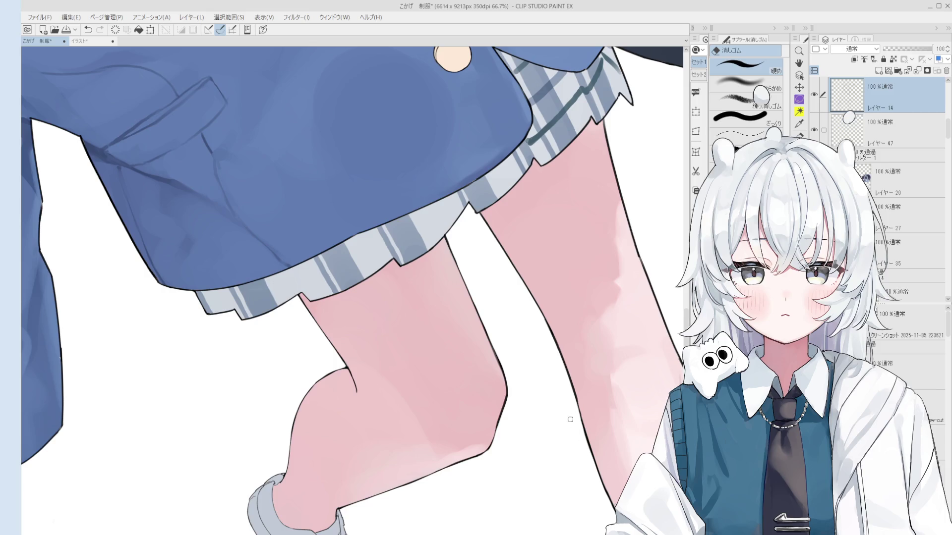
pyautogui.press('p')
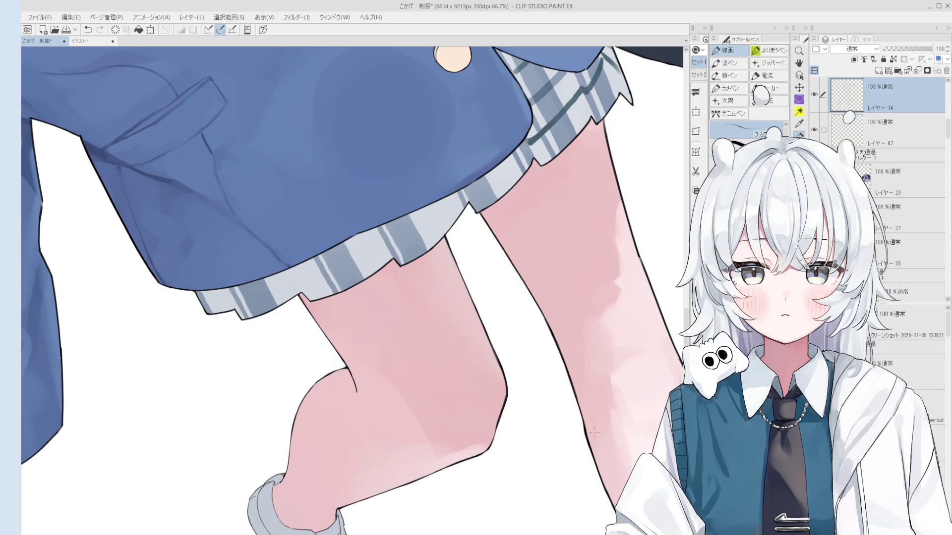
pyautogui.scroll(1, 593, 427)
# Redraw the standing leg's outer outline with the 線画 pen, undoing the rejected attempts
pyautogui.moveTo(604, 483); pyautogui.dragTo(605, 490)
pyautogui.hotkey('ctrl', 'z')
pyautogui.moveTo(584, 429); pyautogui.dragTo(605, 492)
pyautogui.hotkey('ctrl', 'z')
pyautogui.hotkey('ctrl', 'z')
pyautogui.moveTo(583, 429); pyautogui.dragTo(606, 495)
pyautogui.hotkey('ctrl', 'z')
pyautogui.moveTo(590, 452); pyautogui.dragTo(603, 492)
pyautogui.hotkey('ctrl', 'z')
pyautogui.moveTo(593, 450); pyautogui.dragTo(612, 499)
pyautogui.hotkey('ctrl', 'z')
pyautogui.hotkey('ctrl', 'z')
pyautogui.moveTo(588, 452); pyautogui.dragTo(606, 491)
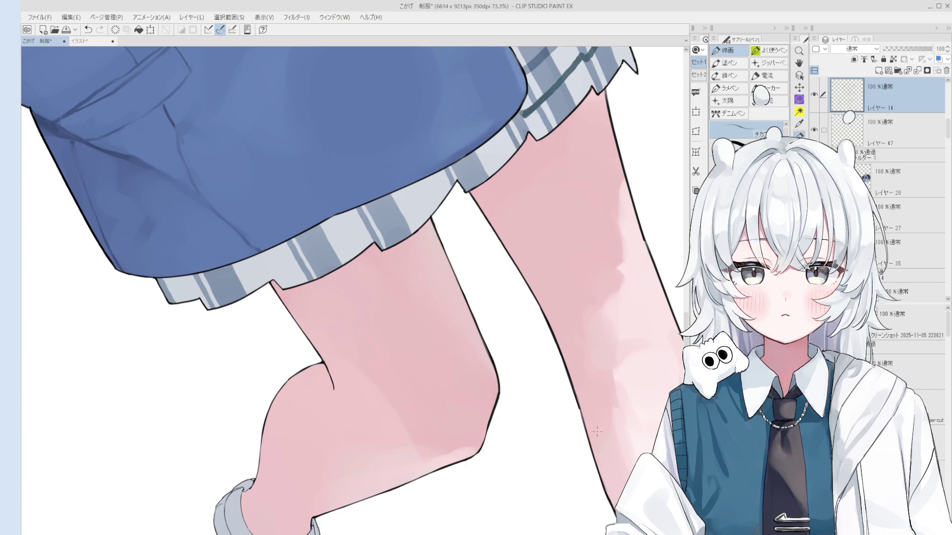
# Erase along the upper leg outline to thin it, undoing unwanted erase strokes
pyautogui.scroll(3, 597, 434)
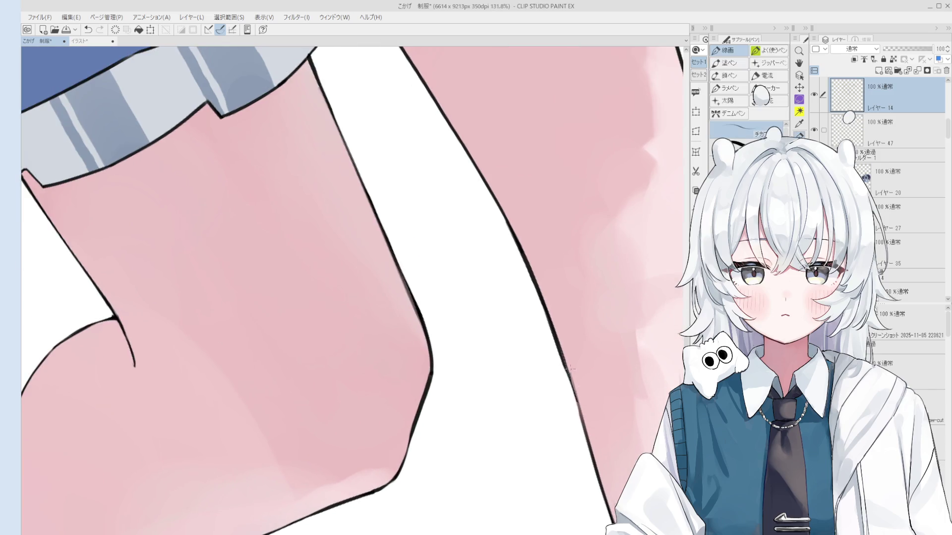
pyautogui.scroll(-3, 574, 379)
pyautogui.press('e')
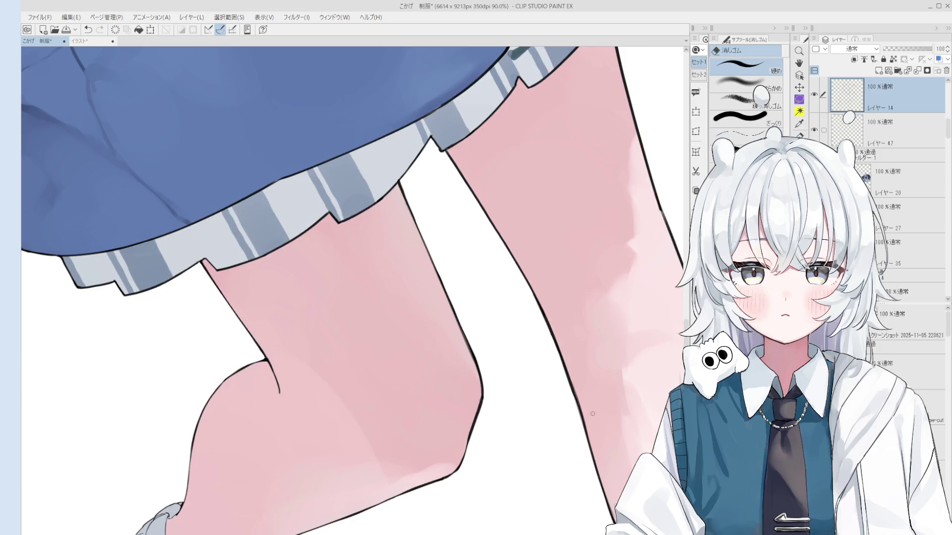
pyautogui.scroll(-2, 572, 397)
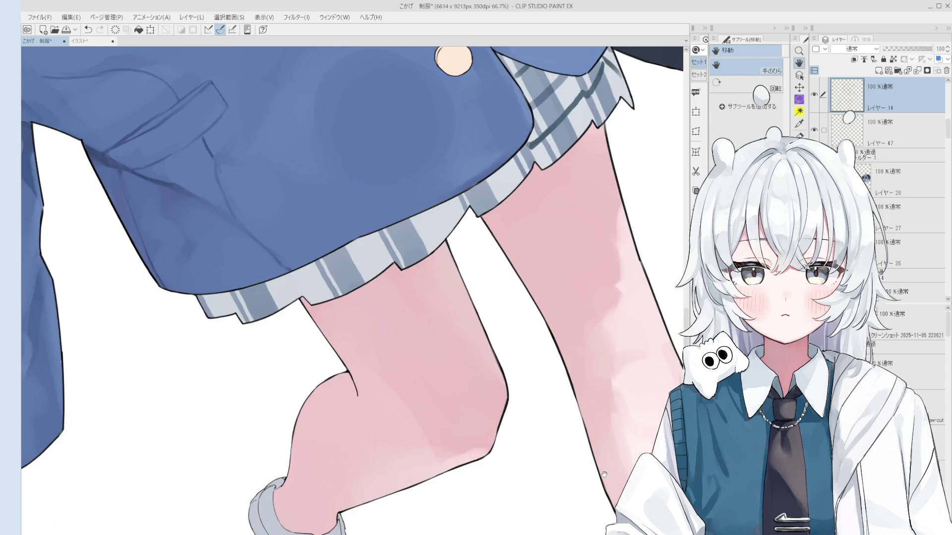
pyautogui.press('p')
pyautogui.scroll(5, 570, 392)
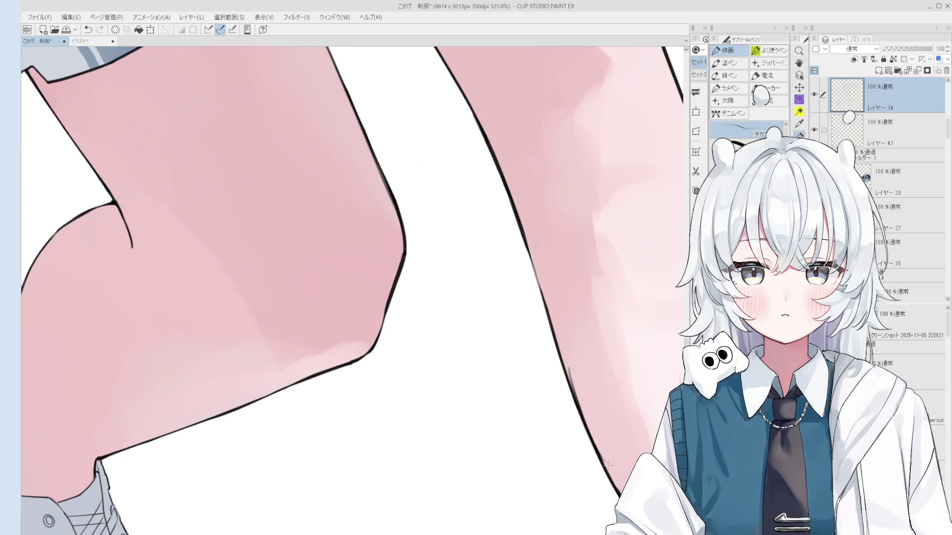
pyautogui.scroll(-3, 577, 406)
pyautogui.scroll(-2, 579, 414)
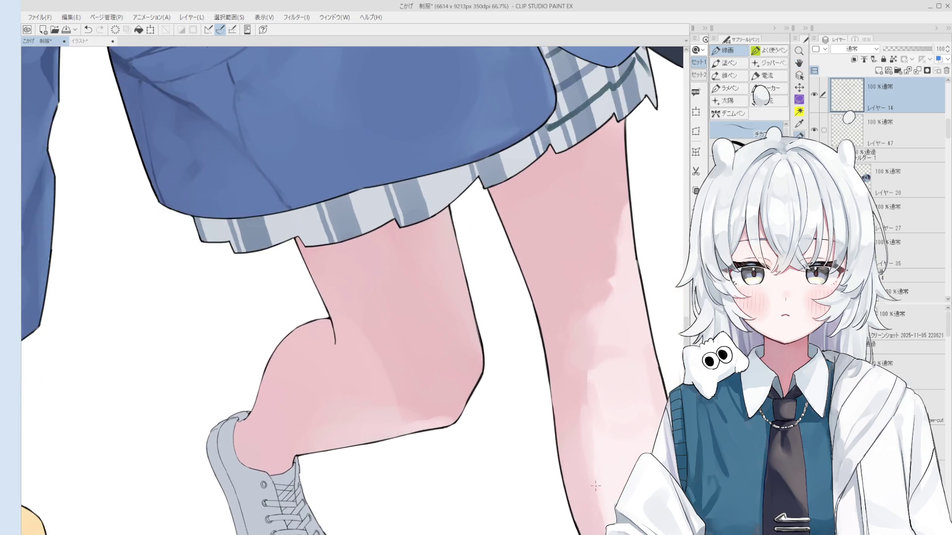
pyautogui.press('e')
pyautogui.press('p')
pyautogui.scroll(1, 565, 396)
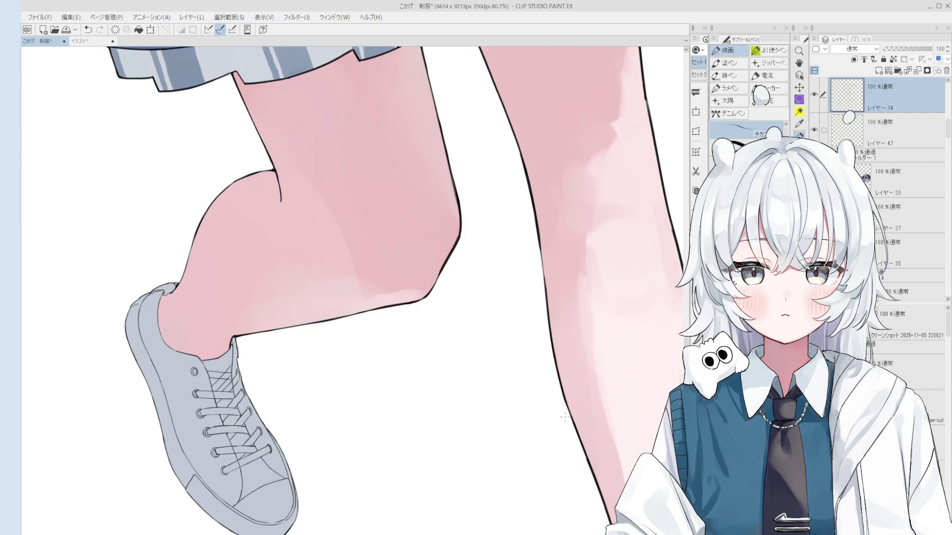
pyautogui.press('e')
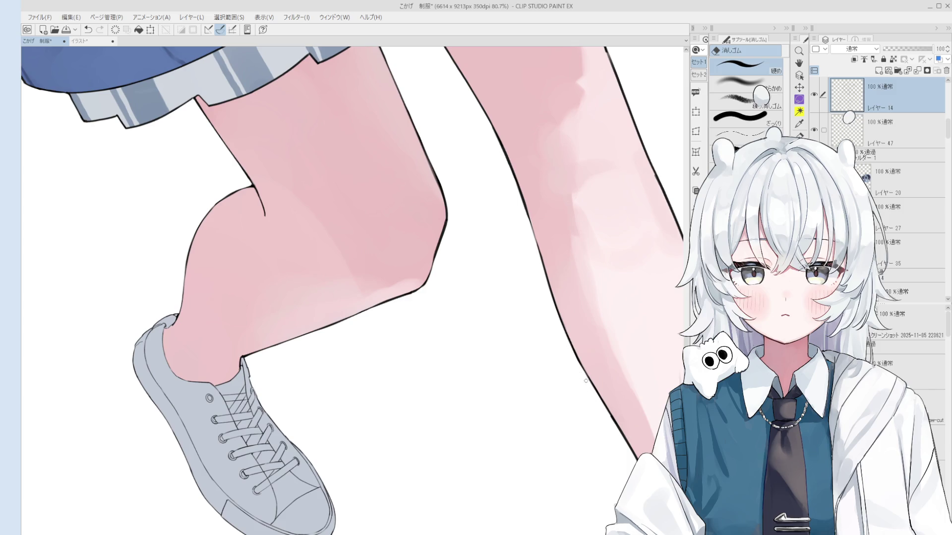
pyautogui.moveTo(601, 407)
pyautogui.mouseDown()
pyautogui.moveTo(581, 387)
pyautogui.moveTo(606, 419)
pyautogui.mouseUp()
pyautogui.hotkey('ctrl', 'z')
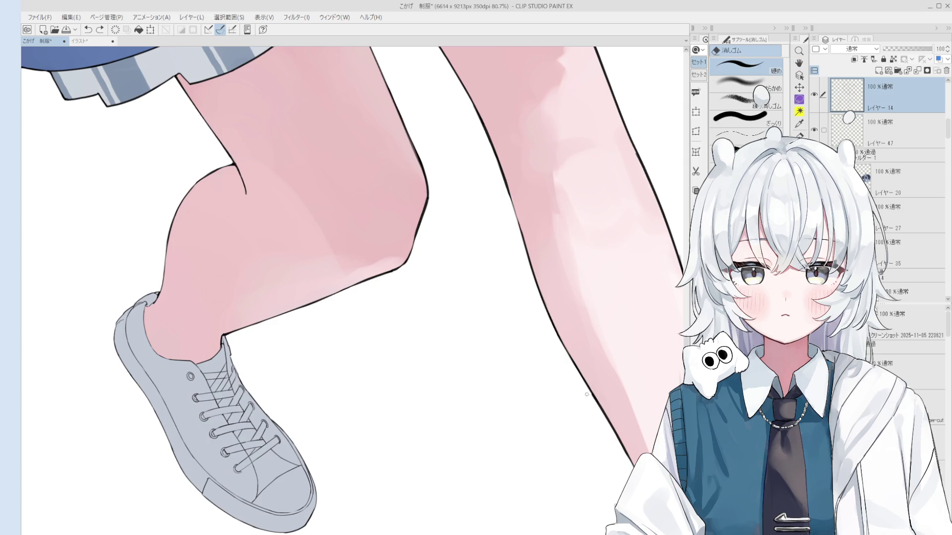
pyautogui.moveTo(583, 387); pyautogui.dragTo(600, 415)
pyautogui.hotkey('ctrl', 'z')
# Zoom out slightly and retry the right leg's outline strokes, undoing each unsatisfactory one
pyautogui.hotkey('ctrl', '-')
pyautogui.press('p')
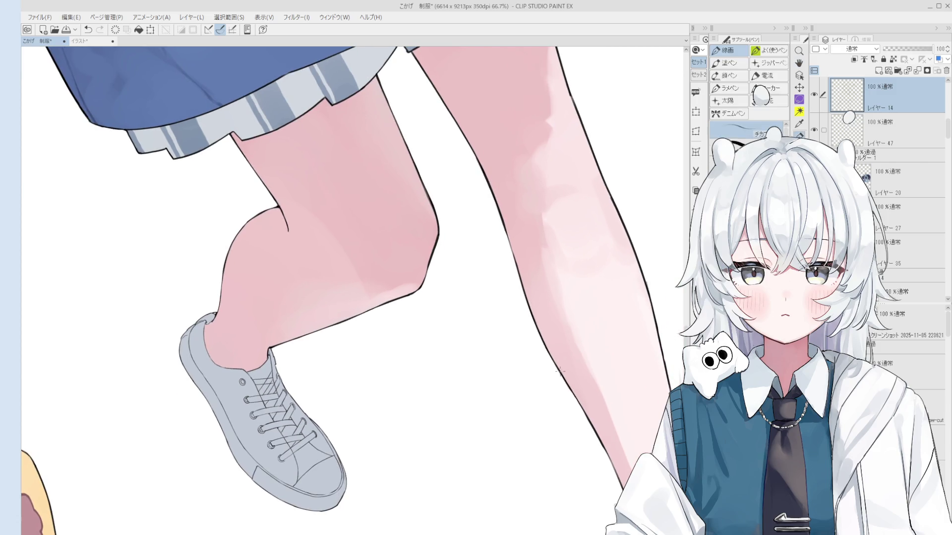
pyautogui.moveTo(568, 384); pyautogui.dragTo(595, 431)
pyautogui.hotkey('ctrl', 'z')
pyautogui.moveTo(561, 376); pyautogui.dragTo(591, 427)
pyautogui.hotkey('ctrl', 'z')
pyautogui.moveTo(571, 391); pyautogui.dragTo(593, 430)
pyautogui.scroll(-3, 568, 383)
pyautogui.hotkey('ctrl', 'z')
pyautogui.scroll(5, 377, 430)
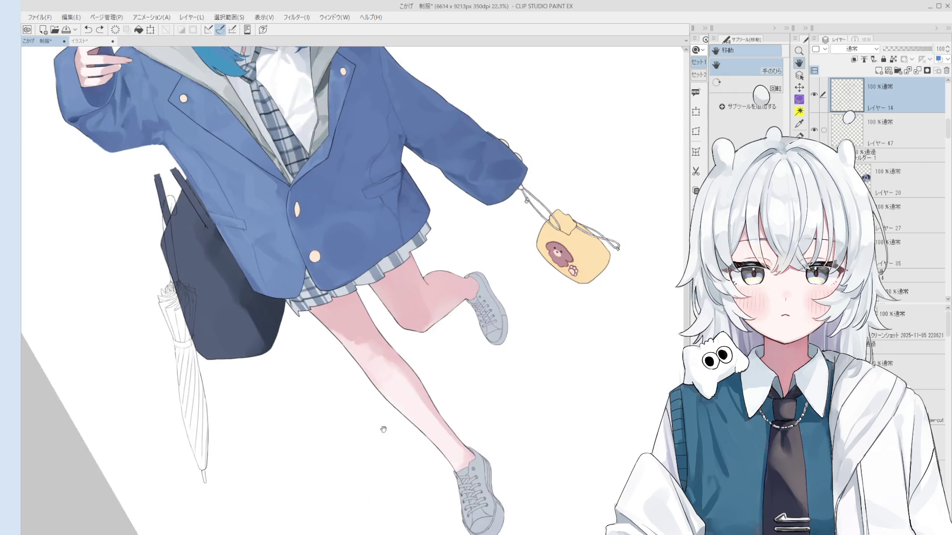
# Darken the standing leg's outline, then frame the skirt, bag and umbrella area
pyautogui.moveTo(436, 397); pyautogui.dragTo(476, 454)
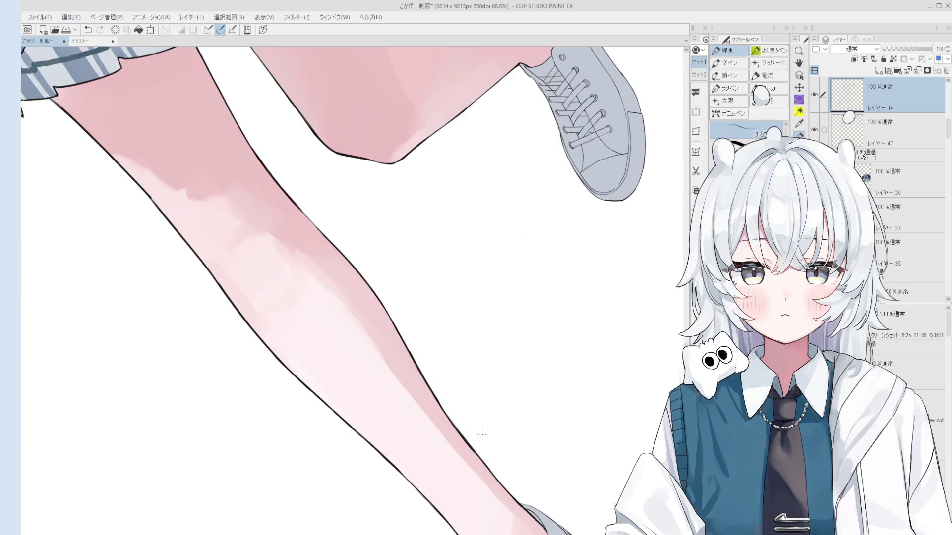
pyautogui.scroll(-1, 482, 434)
pyautogui.scroll(2, 464, 415)
pyautogui.scroll(1, 442, 405)
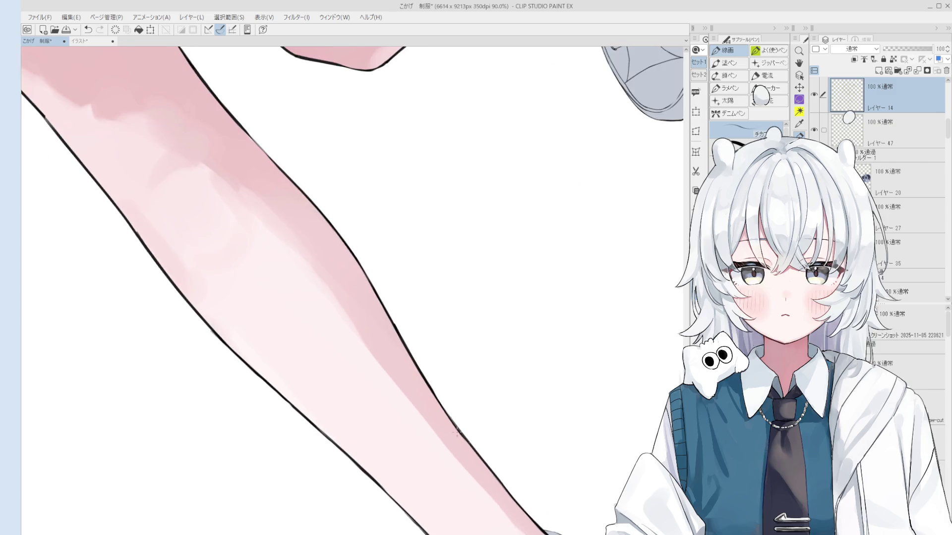
pyautogui.scroll(-1, 442, 405)
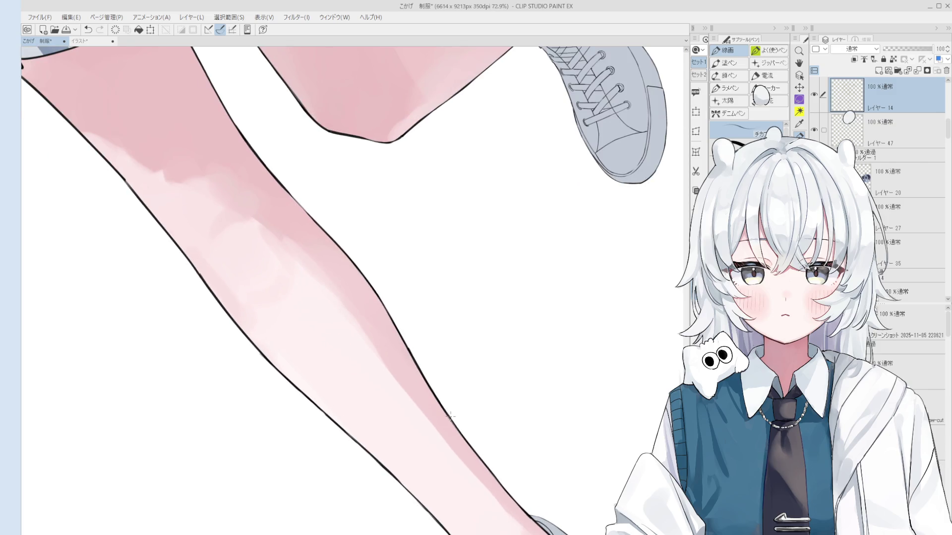
pyautogui.scroll(-2, 444, 403)
pyautogui.press('e')
pyautogui.scroll(-3, 455, 381)
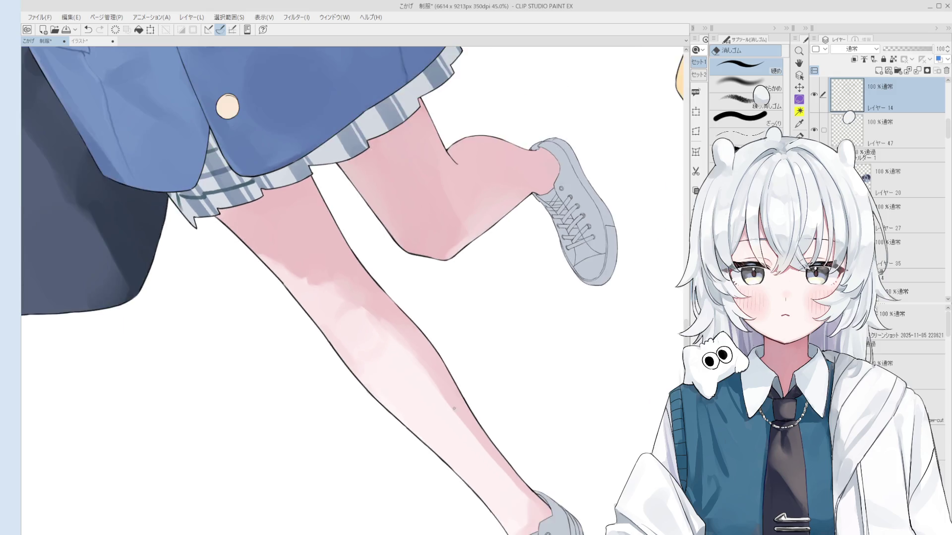
pyautogui.moveTo(406, 275); pyautogui.dragTo(480, 318)
pyautogui.scroll(1, 431, 371)
pyautogui.scroll(6, 374, 384)
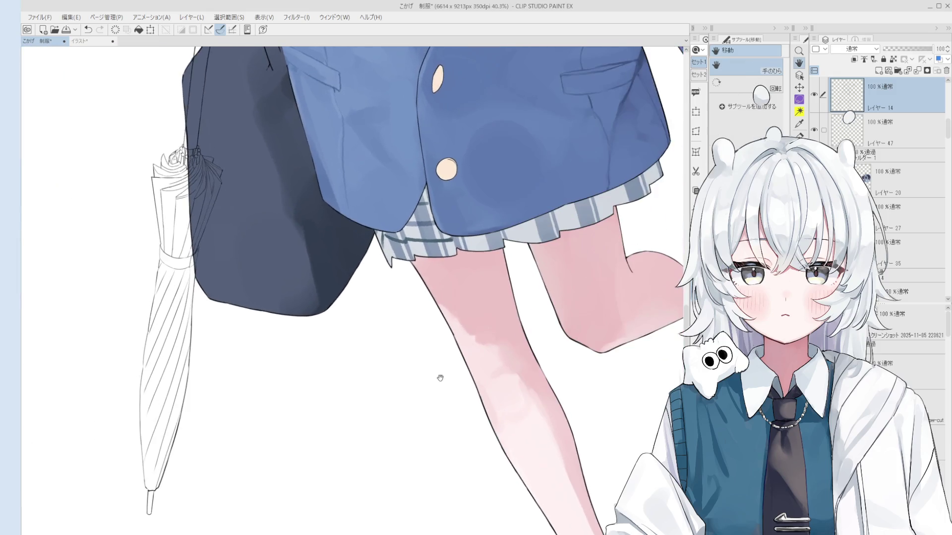
# Rotate the view, touch up the thigh outline below the skirt, and save
pyautogui.press('p')
pyautogui.scroll(1, 415, 287)
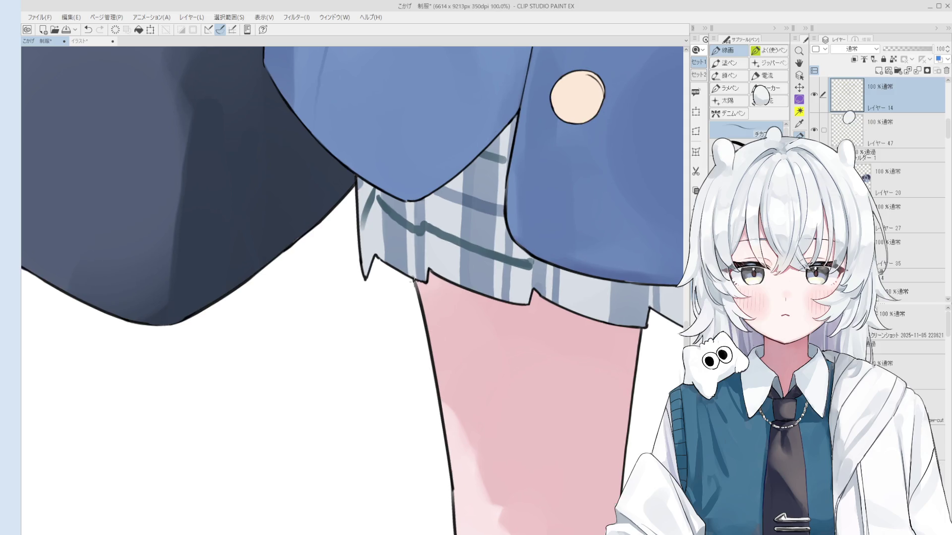
pyautogui.press('e')
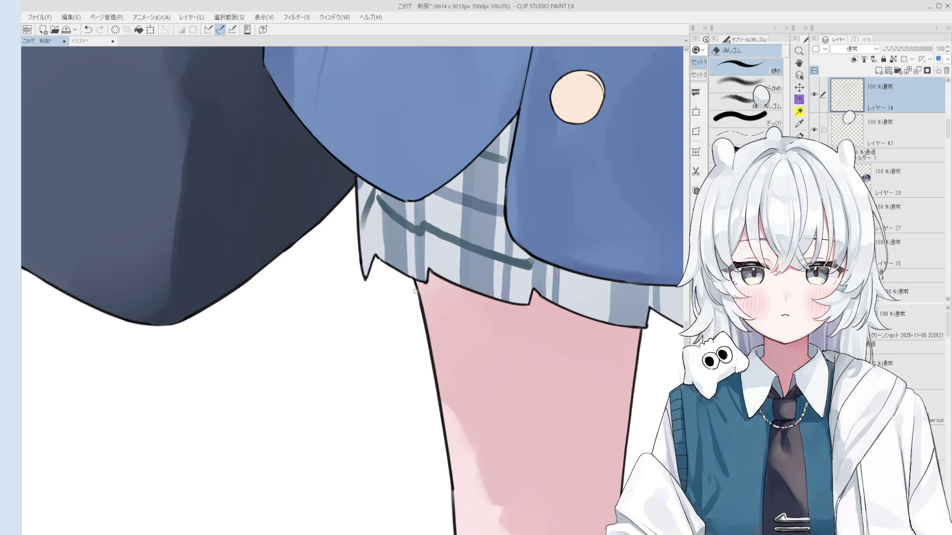
pyautogui.press('-')
pyautogui.press('p')
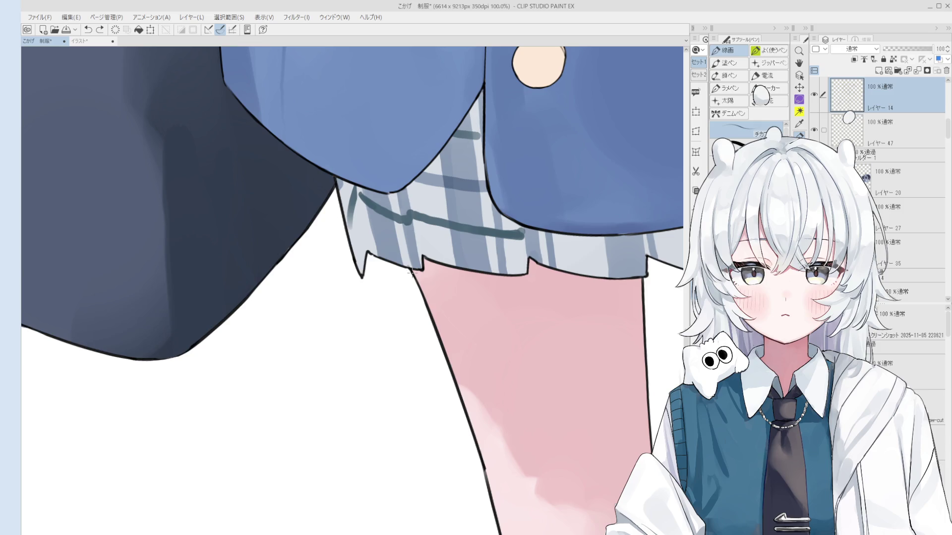
pyautogui.moveTo(412, 271); pyautogui.dragTo(420, 292)
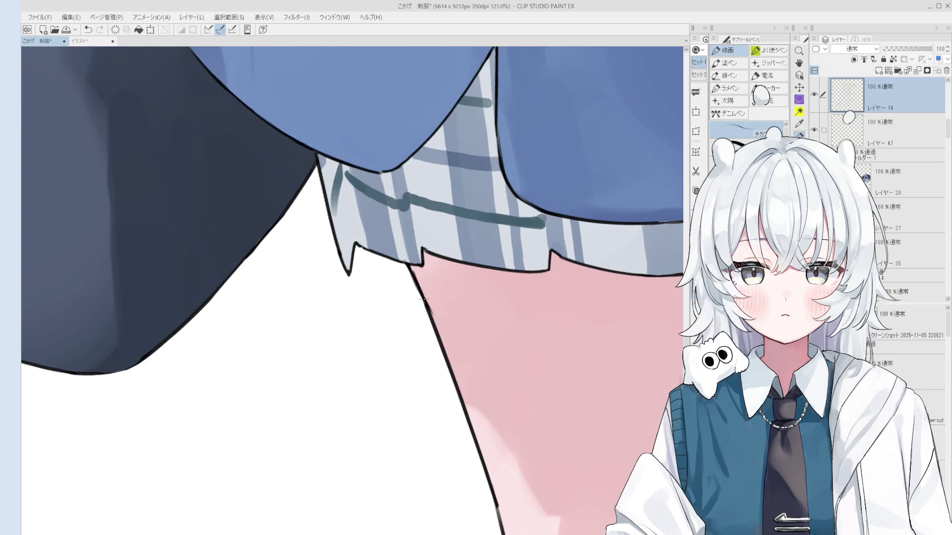
pyautogui.scroll(-1, 426, 297)
pyautogui.press('e')
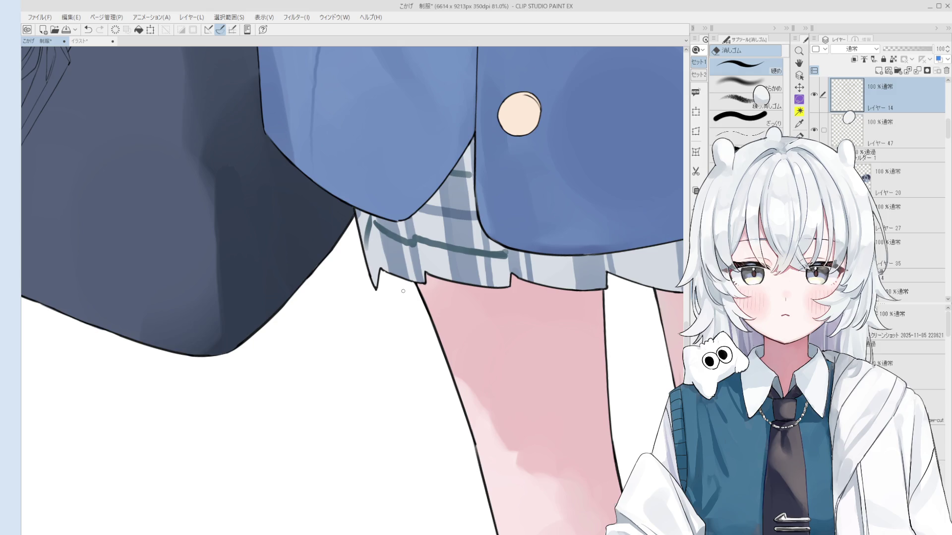
pyautogui.hotkey('ctrl', 's')
# Touch up the line where the skirt hem meets the thigh, alternating pen and eraser
pyautogui.click(403, 291)
pyautogui.scroll(-1, 440, 362)
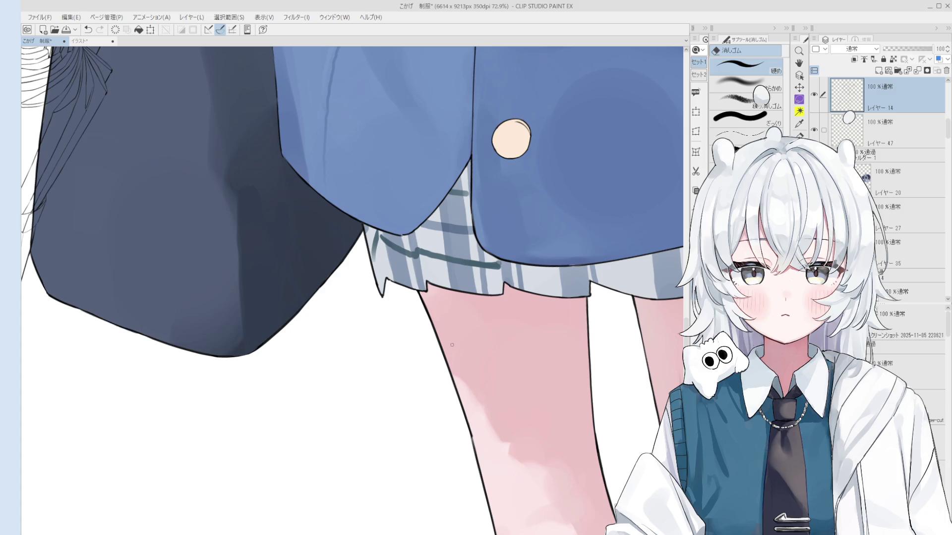
pyautogui.scroll(-2, 449, 342)
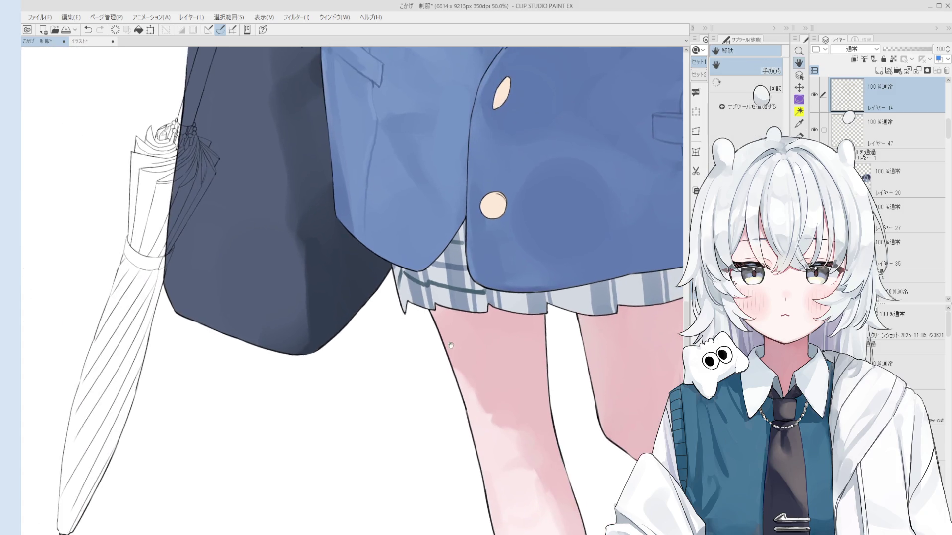
pyautogui.press('o')
pyautogui.scroll(6, 435, 302)
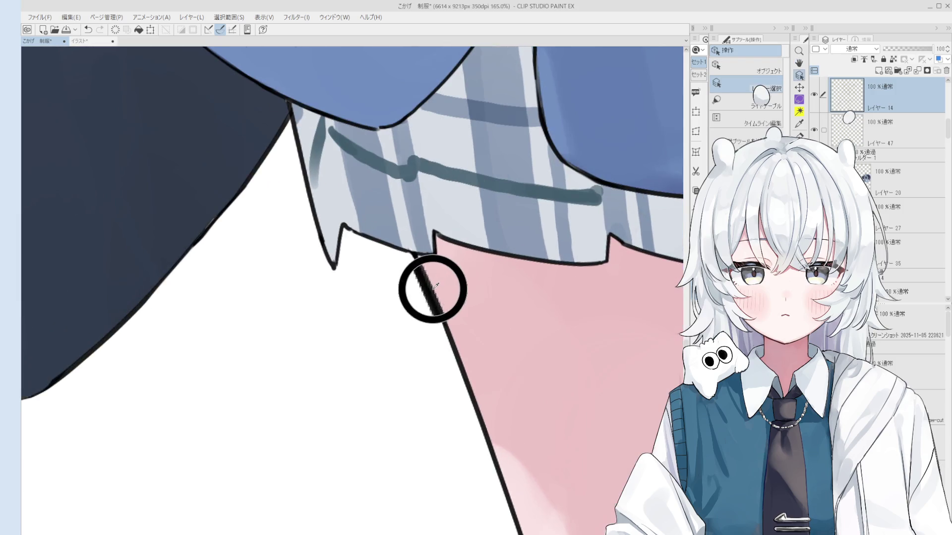
pyautogui.press('p')
pyautogui.scroll(-7, 426, 287)
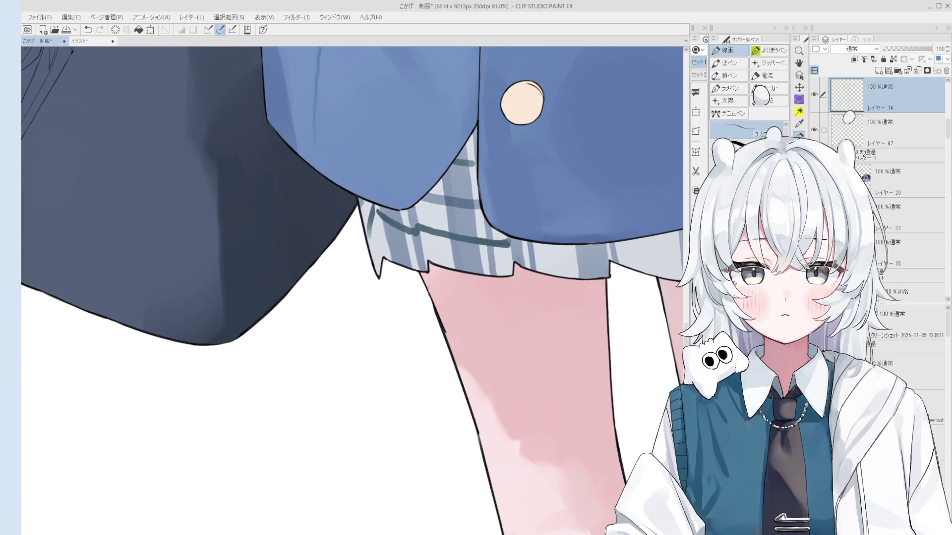
pyautogui.press('e')
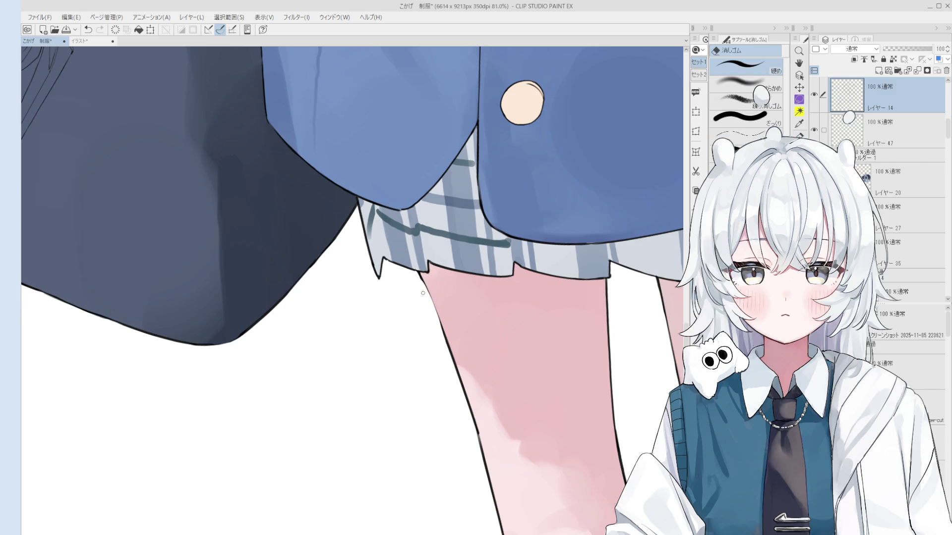
pyautogui.press('p')
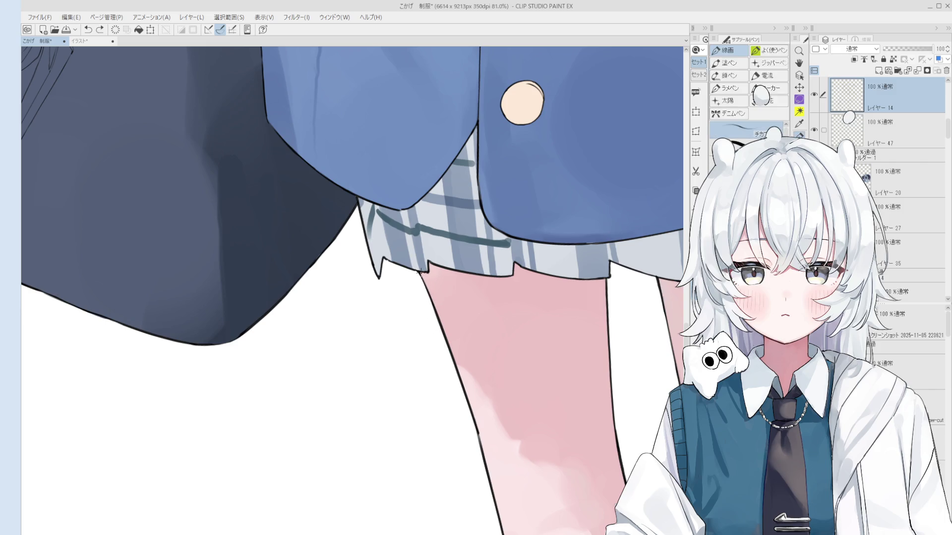
pyautogui.scroll(-1, 426, 297)
pyautogui.press('e')
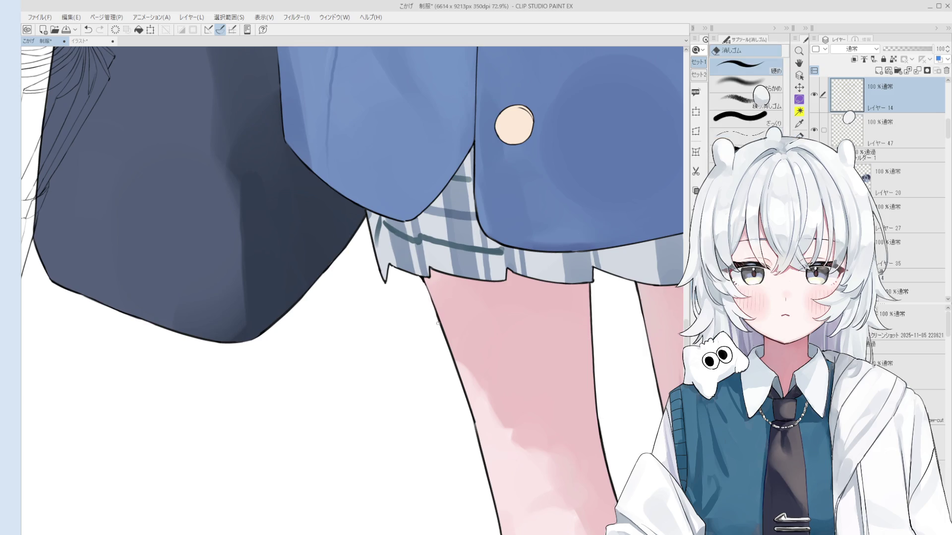
# Rotate the canvas slightly counter-clockwise and zoom out to show the whole illustration
pyautogui.press('h')
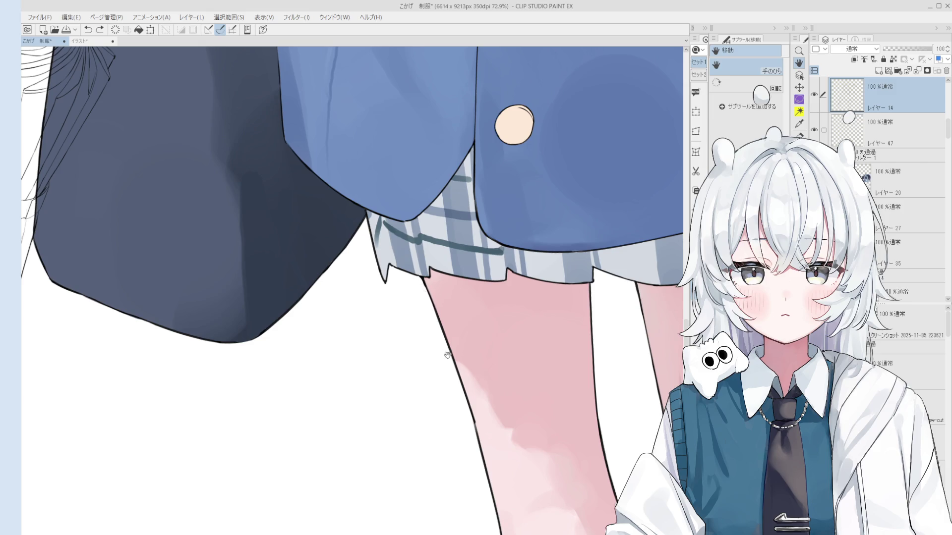
pyautogui.press('p')
pyautogui.press('-')
pyautogui.scroll(1, 479, 426)
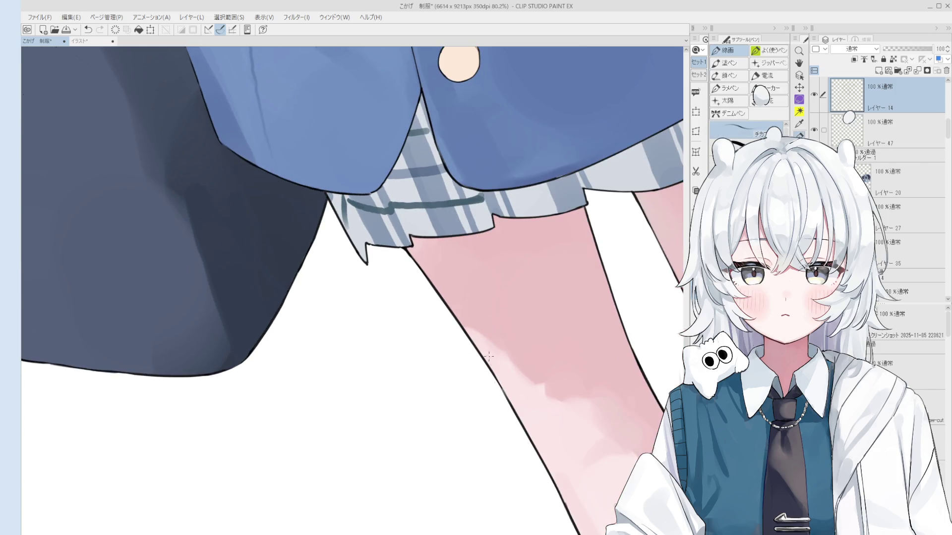
pyautogui.press('h')
pyautogui.scroll(-10, 491, 360)
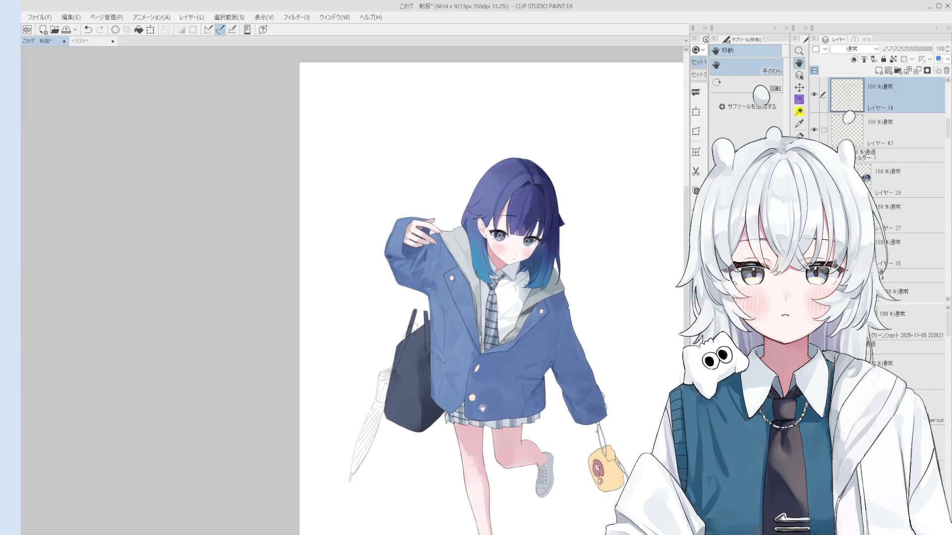
# Delete the unneeded Layer 52
pyautogui.scroll(4, 537, 368)
pyautogui.scroll(5, 545, 430)
pyautogui.press('o')
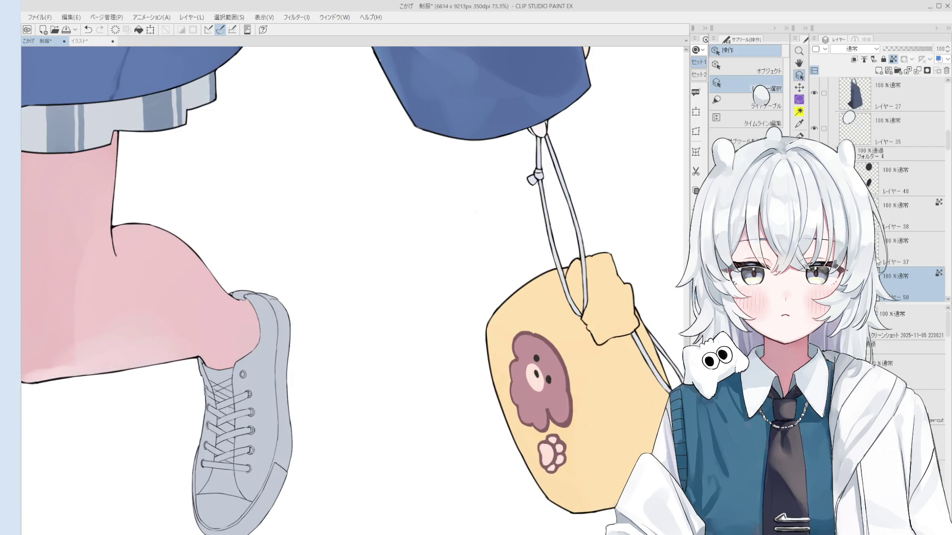
pyautogui.scroll(-3, 877, 259)
pyautogui.click(897, 216)
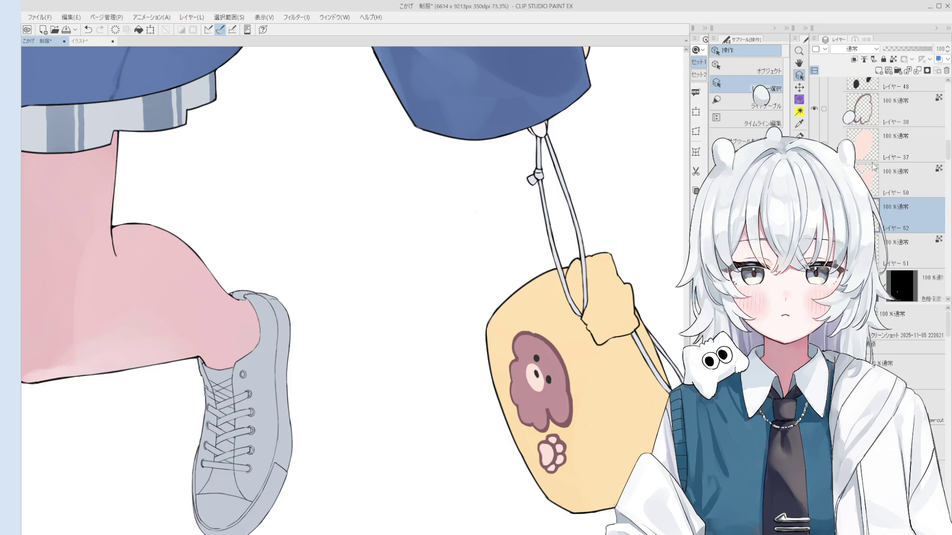
pyautogui.click(946, 73)
# Free-transform Layers 50 and 51 to nudge the paw print slightly down and right
pyautogui.click(881, 191)
pyautogui.keyDown('shift'); pyautogui.click(881, 214); pyautogui.keyUp('shift')
pyautogui.click(696, 112)
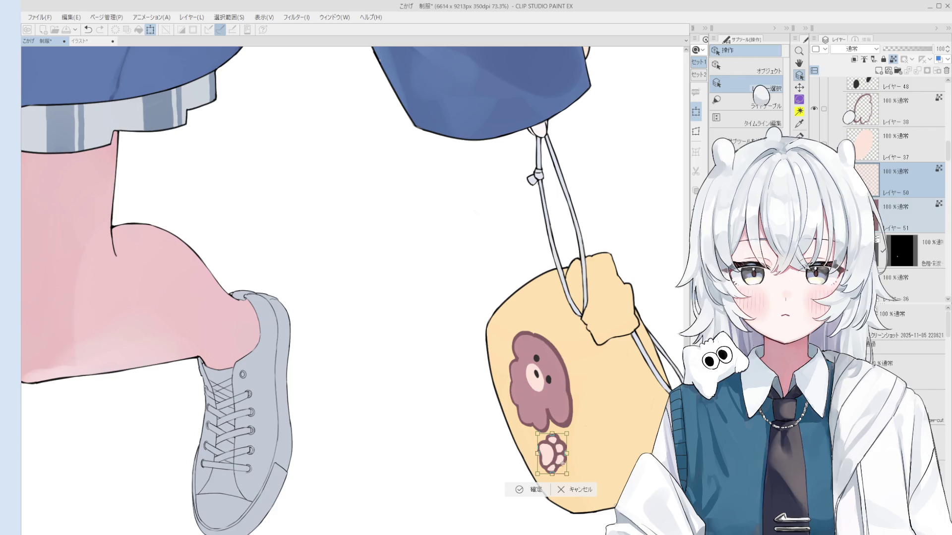
pyautogui.moveTo(565, 471)
pyautogui.mouseDown()
pyautogui.moveTo(569, 479)
pyautogui.moveTo(544, 464)
pyautogui.moveTo(567, 469)
pyautogui.mouseUp()
pyautogui.click(532, 496)
# Pan to the jacket, legs and pouch, then pick the pouch's layer and select its area
pyautogui.press('h')
pyautogui.scroll(-3, 535, 496)
pyautogui.moveTo(467, 450); pyautogui.dragTo(576, 426)
pyautogui.scroll(-2, 576, 425)
pyautogui.press('o')
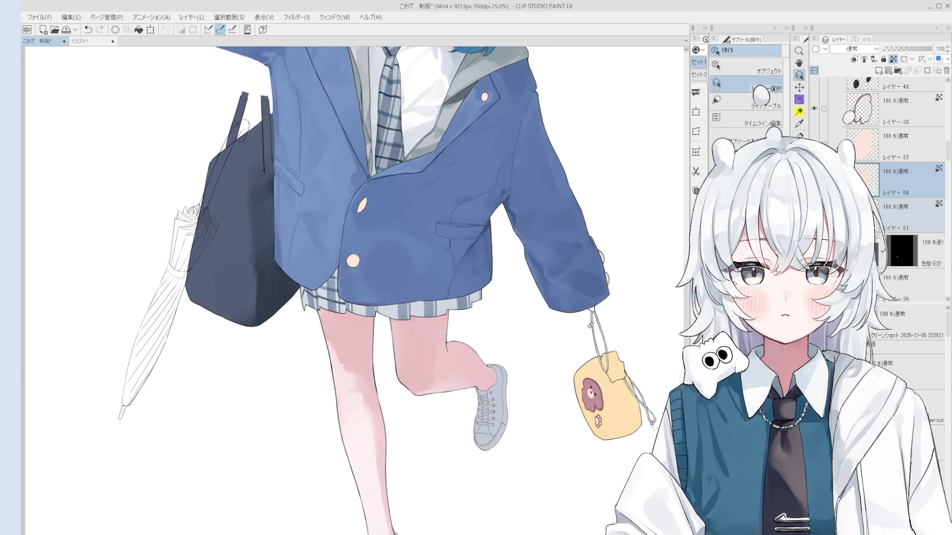
pyautogui.click(610, 394)
pyautogui.keyDown('ctrl'); pyautogui.click(863, 284); pyautogui.keyUp('ctrl')
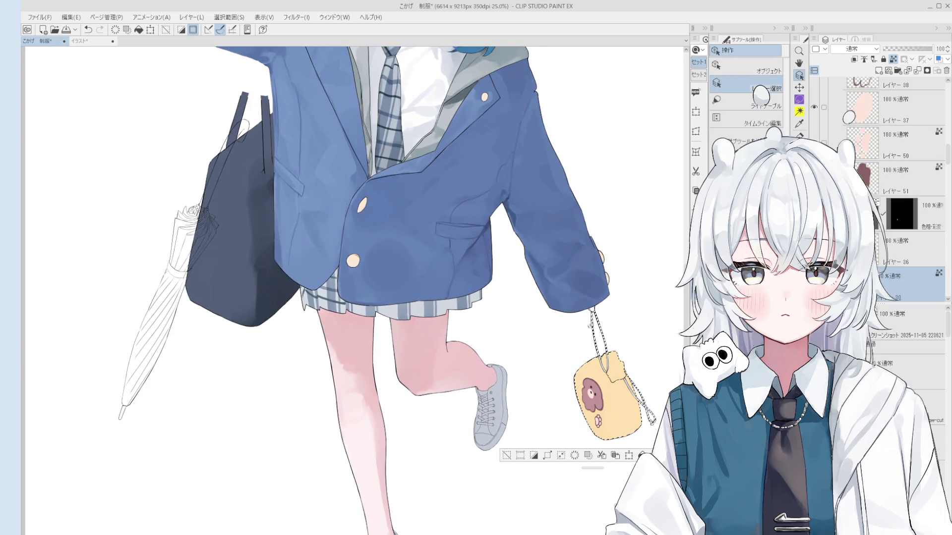
# Add a Hue/Saturation/Luminosity correction layer to the selected pouch
pyautogui.hotkey('ctrl', 'u')
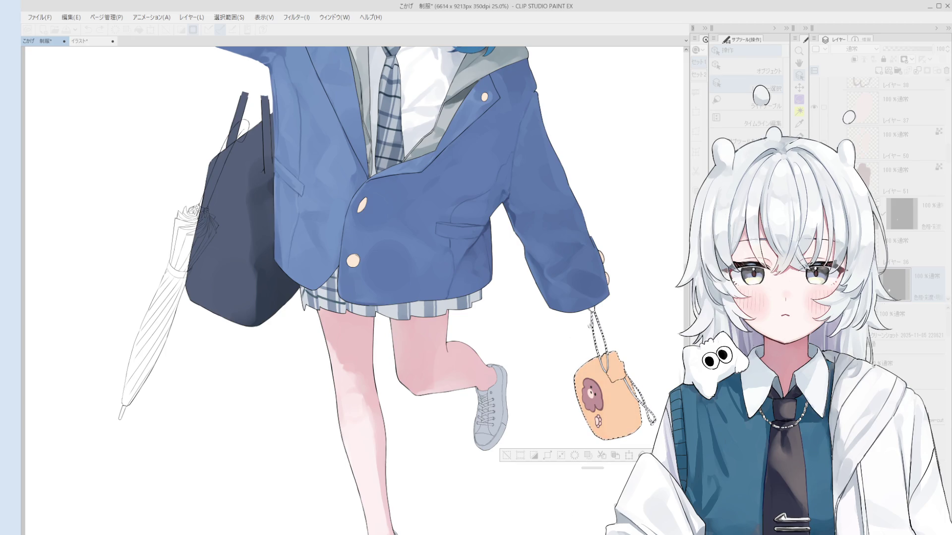
pyautogui.press('Return')
pyautogui.scroll(-5, 565, 332)
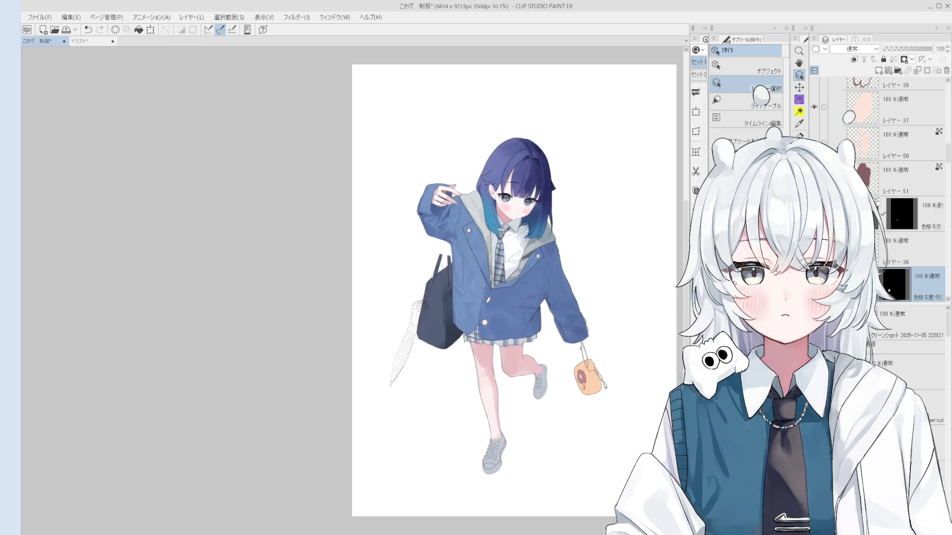
pyautogui.scroll(1, 595, 355)
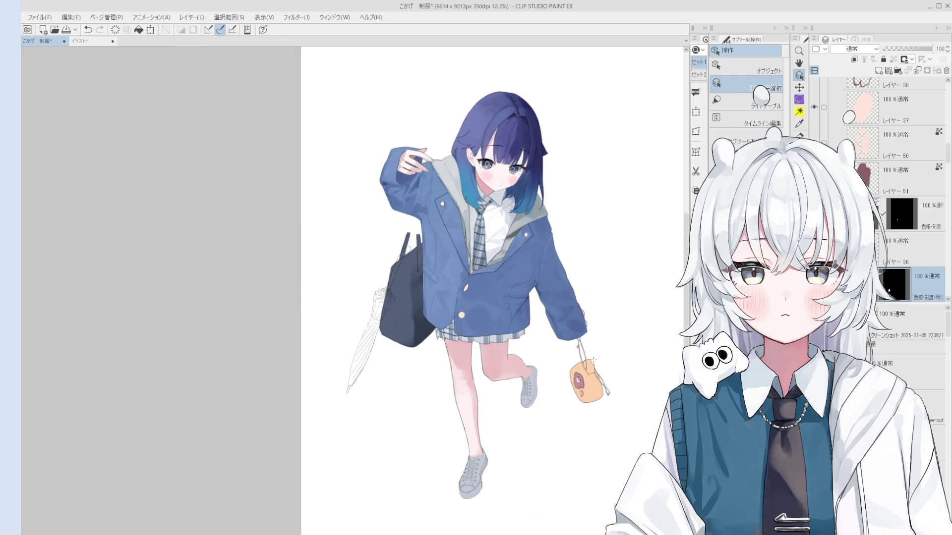
pyautogui.scroll(3, 584, 388)
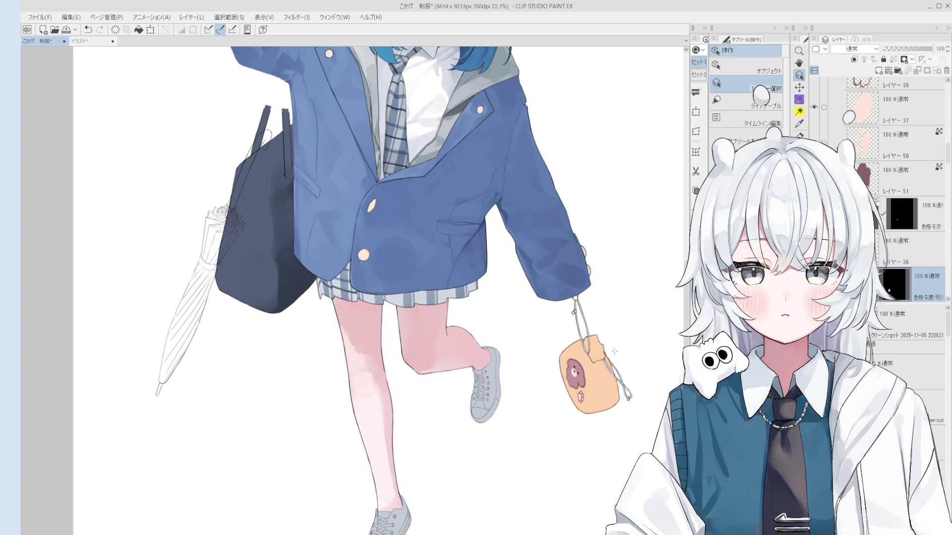
# Reopen the pouch's Hue/Saturation/Luminosity layer and shift its hue toward yellow
pyautogui.doubleClick(892, 285)
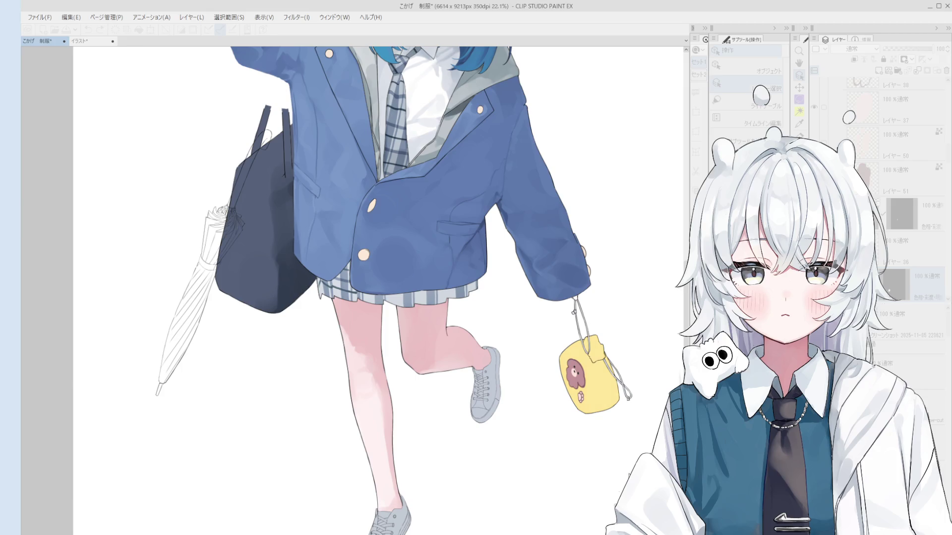
pyautogui.scroll(-3, 543, 389)
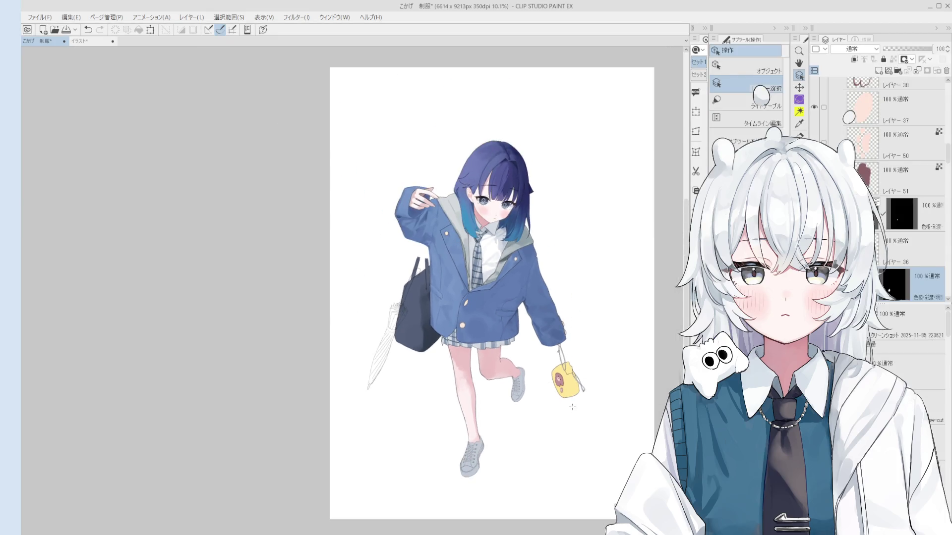
pyautogui.scroll(1, 571, 407)
pyautogui.scroll(3, 580, 396)
# Pick the pouch's layer from the artwork and display the bear pouch reference photo
pyautogui.click(567, 360)
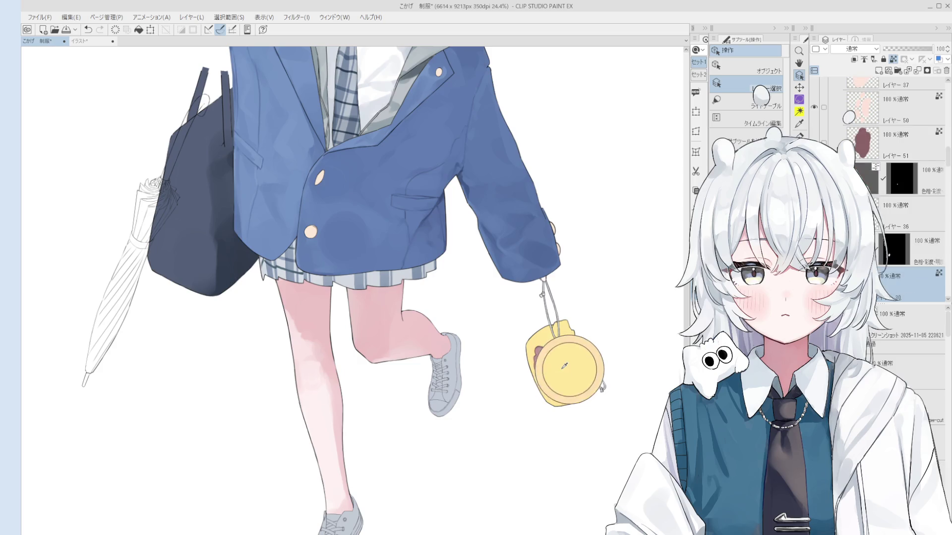
pyautogui.scroll(5, 917, 161)
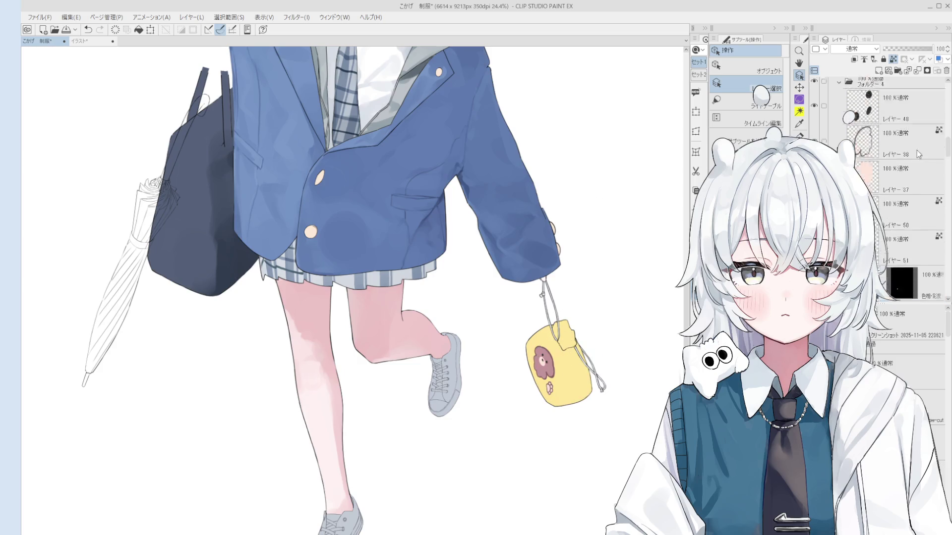
pyautogui.scroll(3, 940, 116)
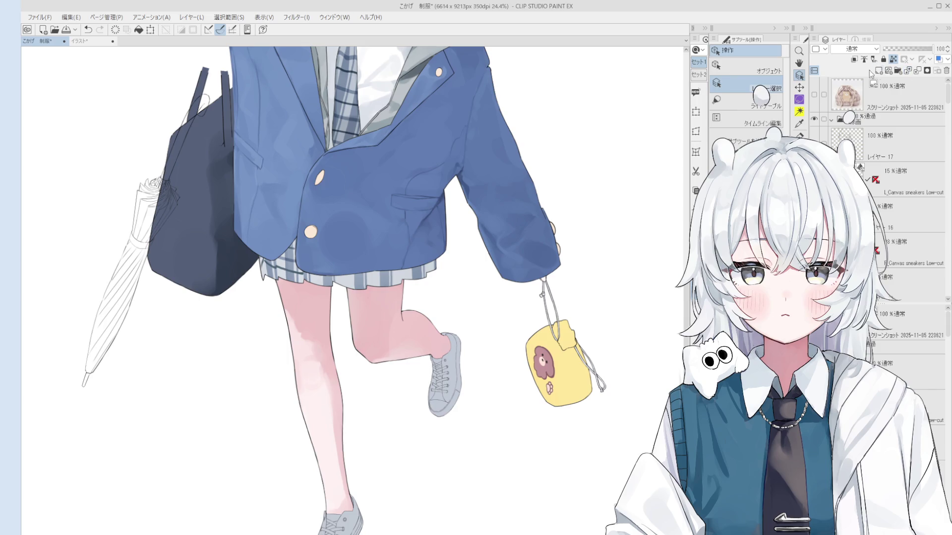
pyautogui.click(814, 94)
# On Layer 48, paint over the bear's old dark spots with the bear's pink
pyautogui.scroll(-3, 545, 347)
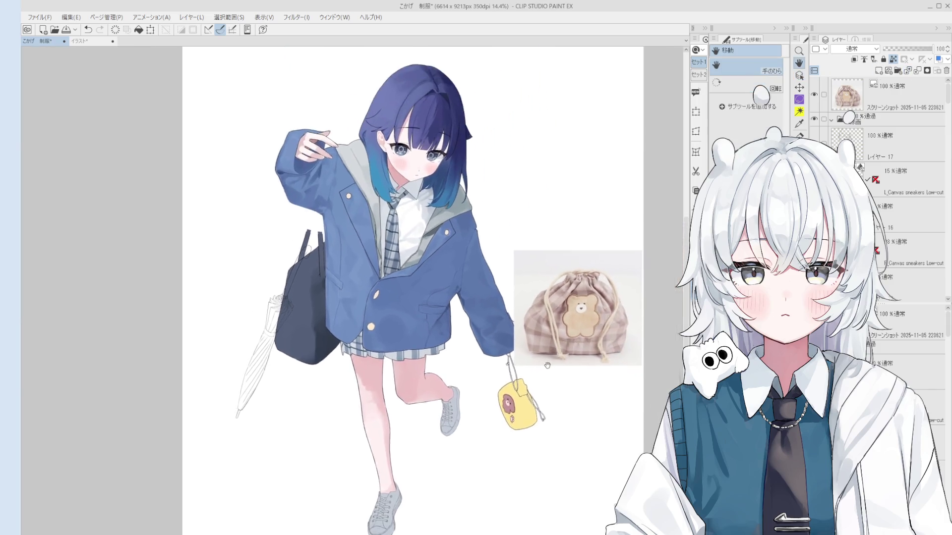
pyautogui.scroll(4, 527, 374)
pyautogui.press('space')
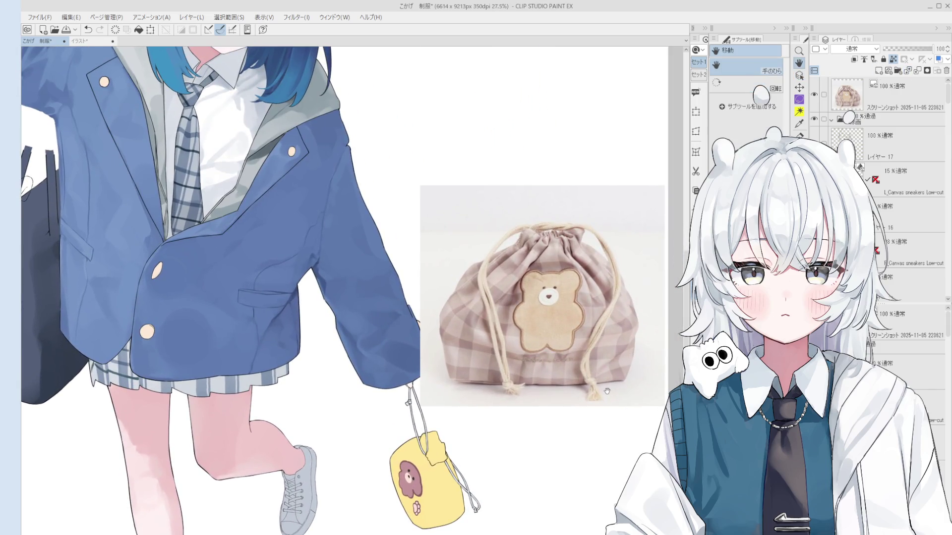
pyautogui.scroll(6, 415, 459)
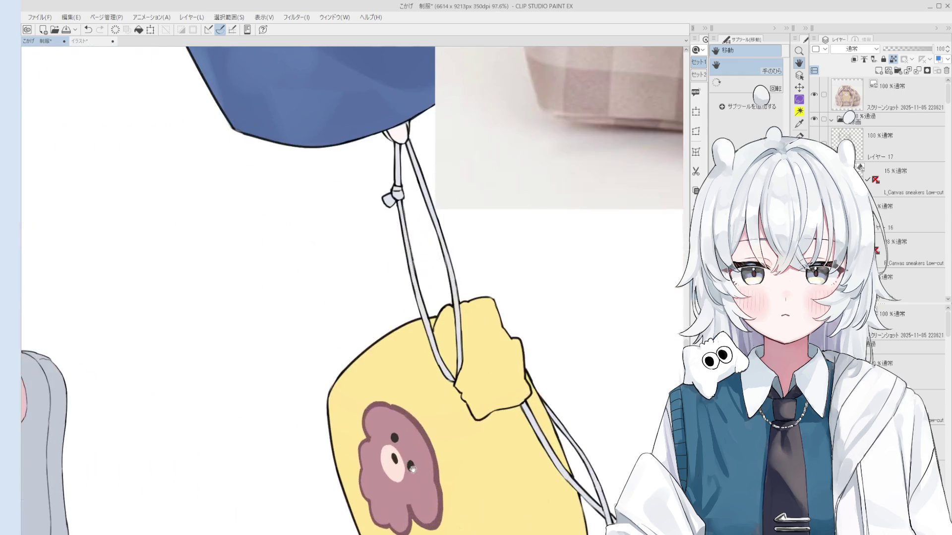
pyautogui.keyDown('ctrl'); pyautogui.keyDown('shift'); pyautogui.click(414, 459); pyautogui.keyUp('shift'); pyautogui.keyUp('ctrl')
pyautogui.press('b')
pyautogui.moveTo(411, 463); pyautogui.dragTo(414, 470)
pyautogui.moveTo(378, 407); pyautogui.dragTo(386, 403)
pyautogui.keyDown('ctrl'); pyautogui.keyDown('shift'); pyautogui.click(401, 406); pyautogui.keyUp('shift'); pyautogui.keyUp('ctrl')
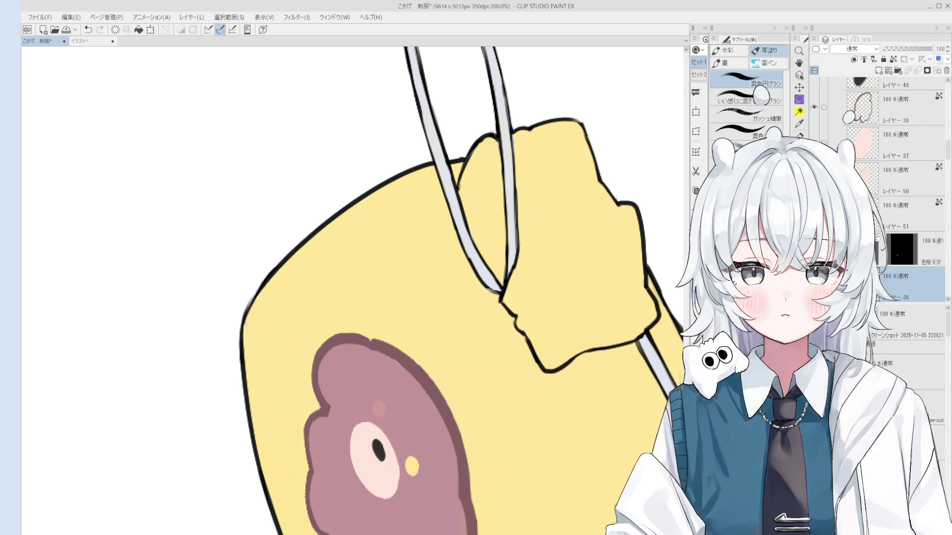
# Swap Layer 36 with the colour adjustment layer above it
pyautogui.hotkey('alt', ']')
pyautogui.click(914, 70)
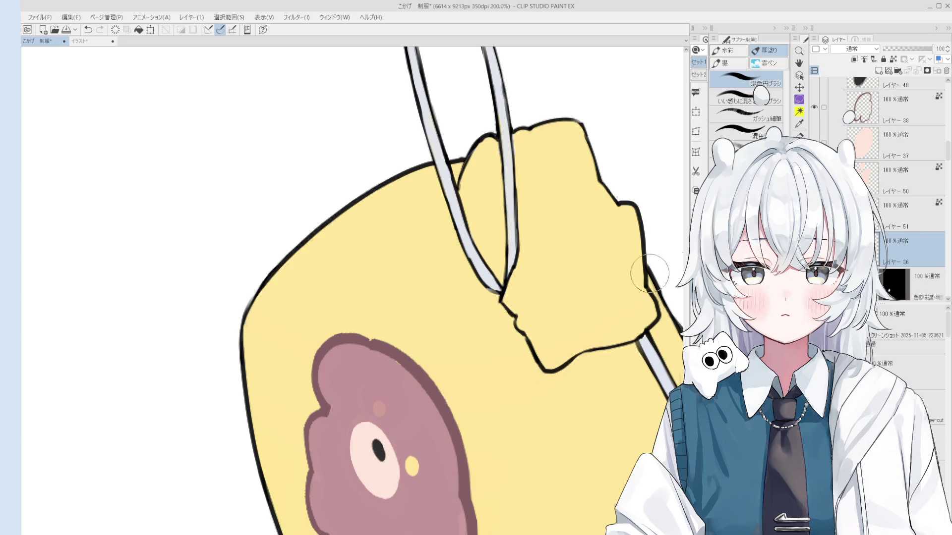
pyautogui.hotkey('ctrl', 'shift')
pyautogui.moveTo(426, 459)
pyautogui.mouseDown()
pyautogui.moveTo(440, 400)
pyautogui.moveTo(417, 399)
pyautogui.mouseUp()
# Dot two small dark eyes on the bear with the inking pen, redoing the upper dot
pyautogui.press('p')
pyautogui.keyDown('ctrl'); pyautogui.keyDown('shift'); pyautogui.click(412, 400); pyautogui.keyUp('shift'); pyautogui.keyUp('ctrl')
pyautogui.scroll(2, 412, 400)
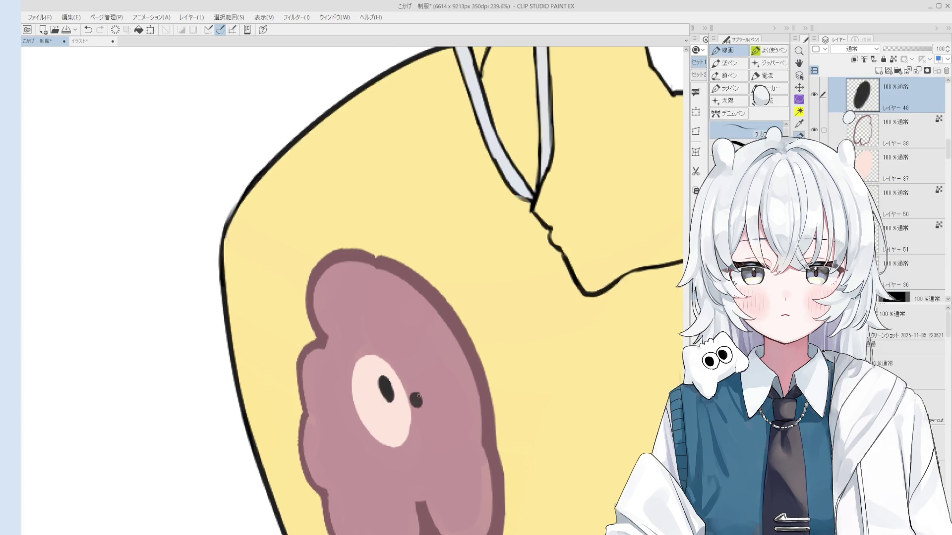
pyautogui.moveTo(390, 352); pyautogui.dragTo(392, 355)
pyautogui.hotkey('ctrl', 'z')
pyautogui.click(391, 354)
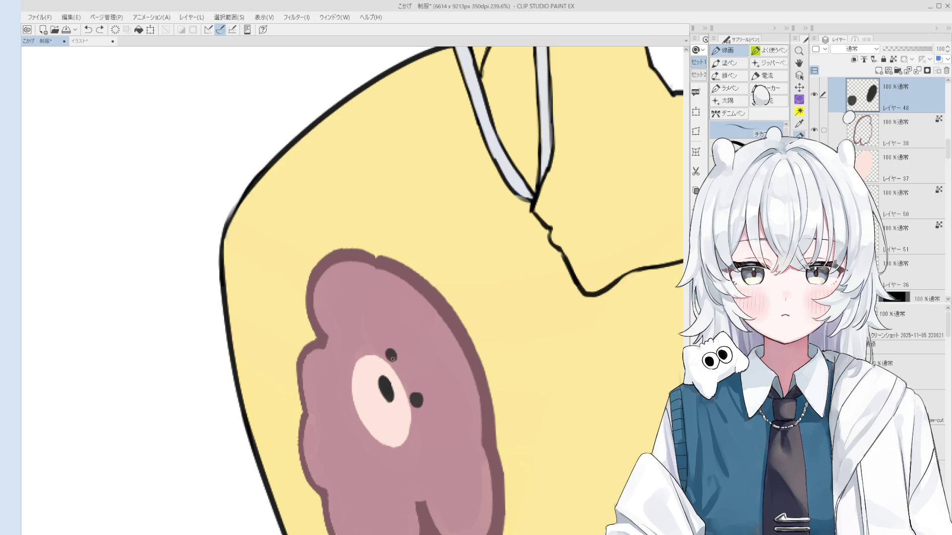
pyautogui.scroll(-10, 393, 356)
pyautogui.moveTo(425, 335)
pyautogui.mouseDown()
pyautogui.moveTo(457, 356)
pyautogui.moveTo(425, 389)
pyautogui.moveTo(432, 416)
pyautogui.mouseUp()
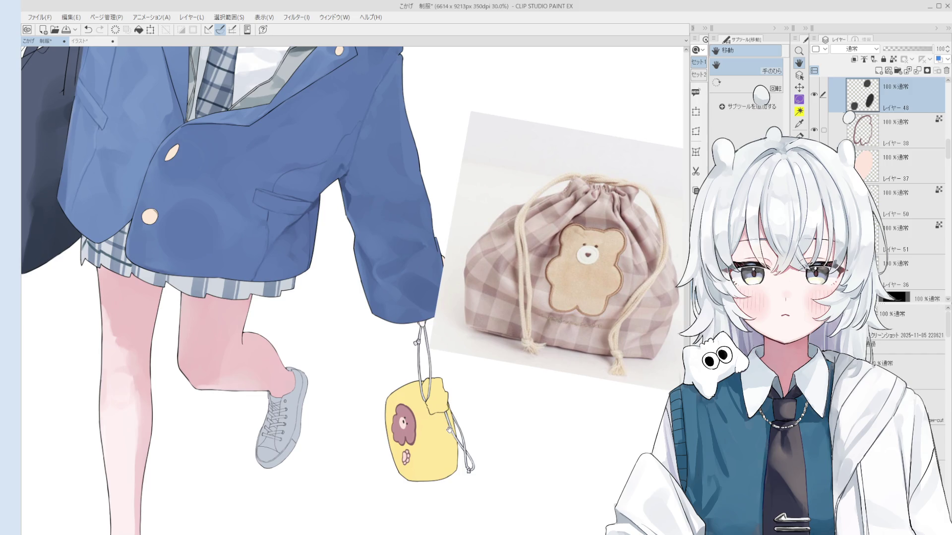
# Commit the pouch's colour adjustment and merge it into Layer 30
pyautogui.press('o')
pyautogui.click(425, 452)
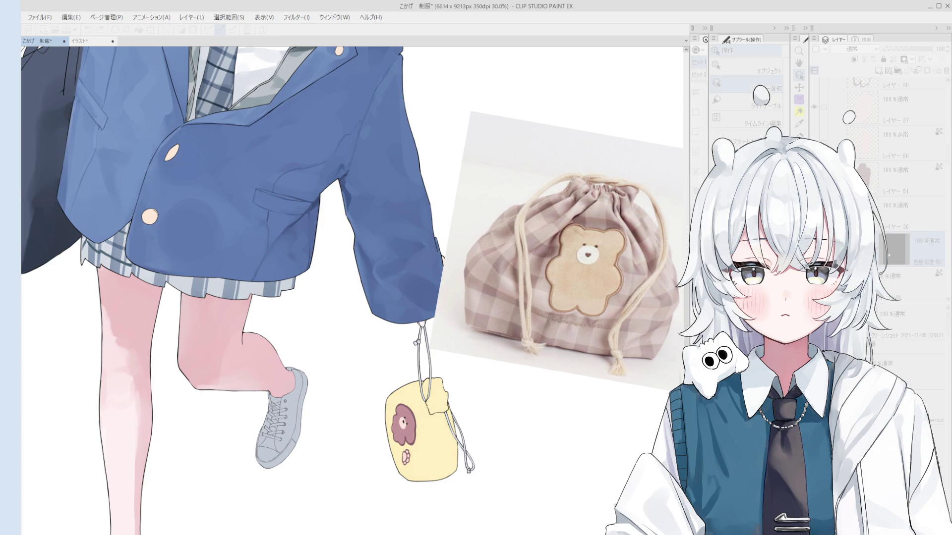
pyautogui.press('Return')
pyautogui.scroll(-5, 519, 424)
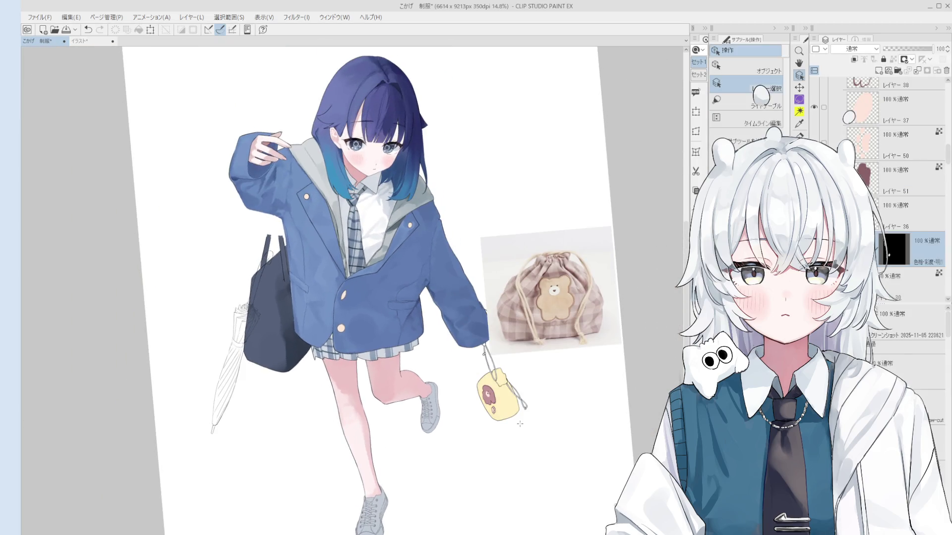
pyautogui.click(917, 71)
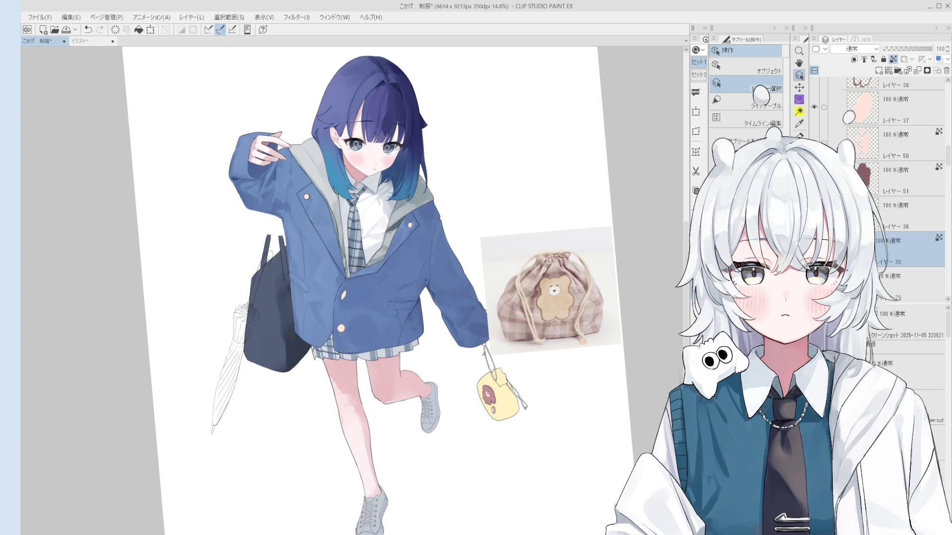
# Blend the skin shading behind the raised knee, then undo the unwanted last stroke
pyautogui.click(389, 385)
pyautogui.moveTo(395, 393)
pyautogui.mouseDown()
pyautogui.moveTo(402, 404)
pyautogui.moveTo(396, 396)
pyautogui.moveTo(416, 374)
pyautogui.moveTo(414, 392)
pyautogui.moveTo(386, 379)
pyautogui.moveTo(405, 375)
pyautogui.mouseUp()
pyautogui.scroll(2, 415, 375)
pyautogui.hotkey('ctrl', 'z')
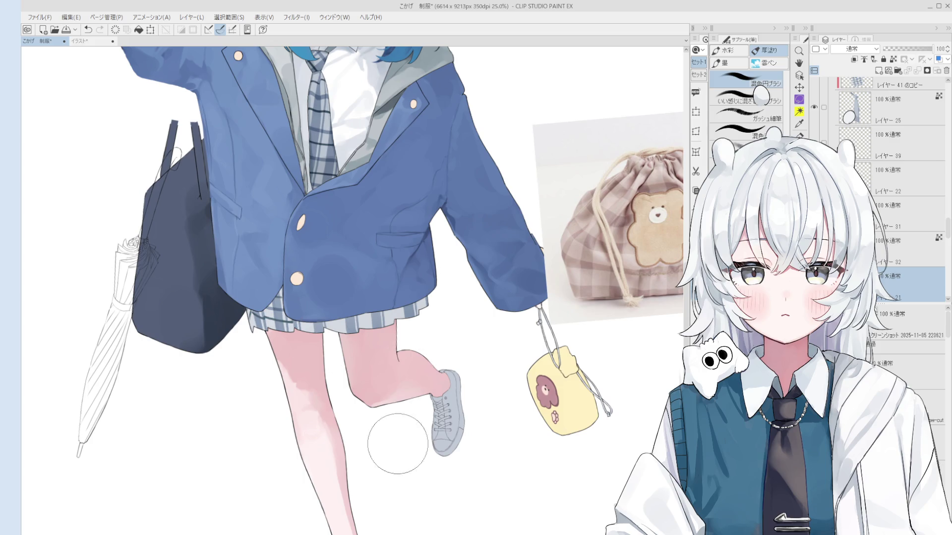
# Blend pink into the knee shading, sampling the skin colour at the knee
pyautogui.press('o')
pyautogui.scroll(1, 356, 435)
pyautogui.scroll(3, 356, 435)
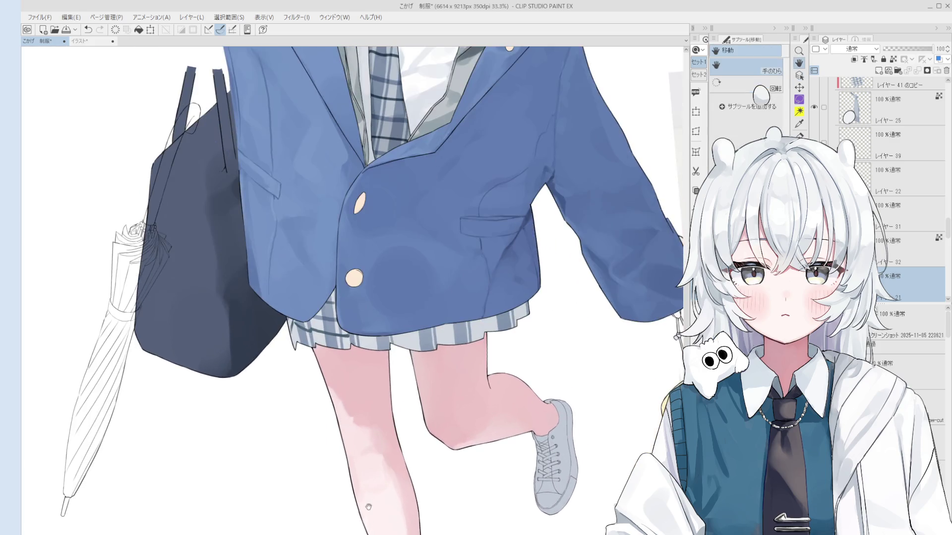
pyautogui.press('b')
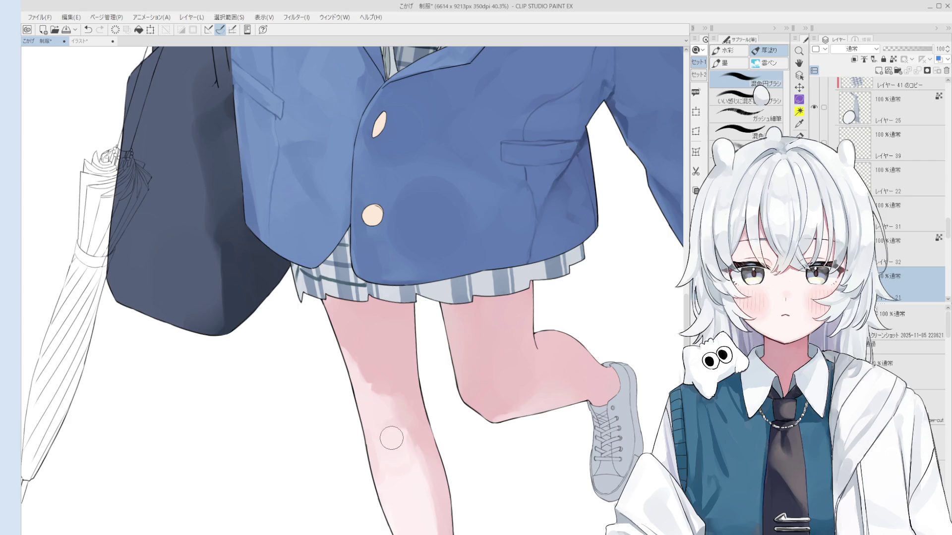
pyautogui.scroll(-2, 389, 431)
pyautogui.moveTo(392, 425)
pyautogui.mouseDown()
pyautogui.moveTo(394, 445)
pyautogui.moveTo(407, 446)
pyautogui.moveTo(432, 411)
pyautogui.mouseUp()
pyautogui.keyDown('alt'); pyautogui.click(421, 421); pyautogui.keyUp('alt')
pyautogui.press('o')
pyautogui.keyDown('alt'); pyautogui.click(435, 418); pyautogui.keyUp('alt')
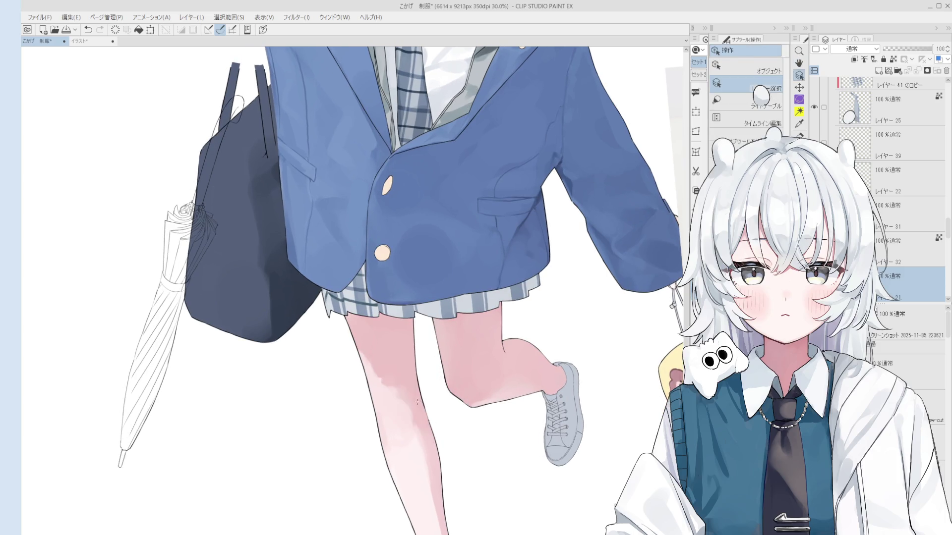
pyautogui.press('b')
# Zoom out and mirror the canvas view to check the shaded legs and skirt hem
pyautogui.scroll(-1, 413, 423)
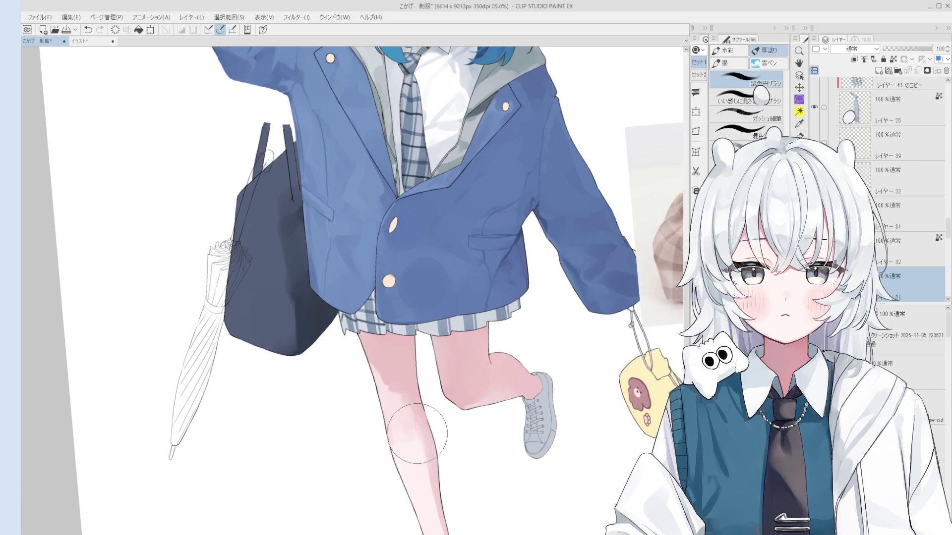
pyautogui.scroll(-3, 431, 414)
pyautogui.press('o')
pyautogui.press('b')
pyautogui.scroll(5, 438, 407)
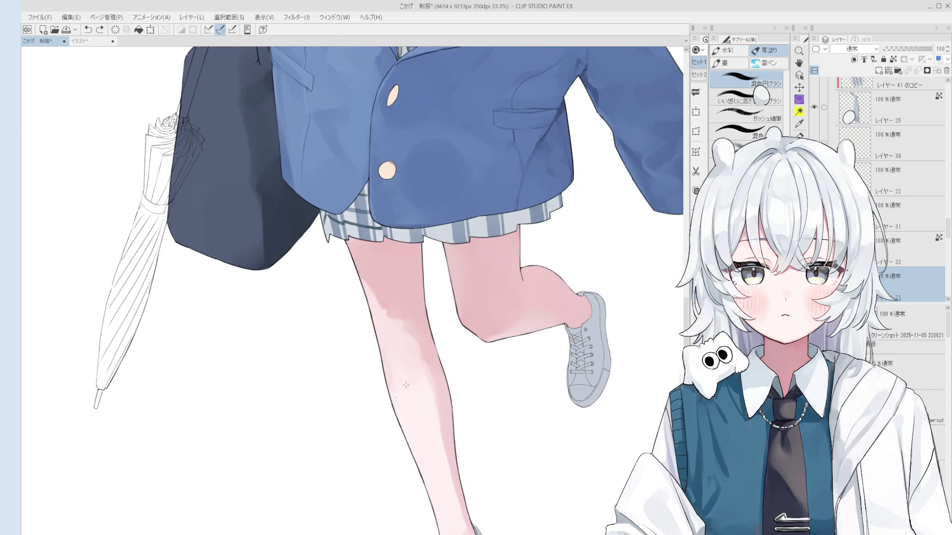
pyautogui.scroll(-1, 396, 372)
pyautogui.scroll(-1, 407, 379)
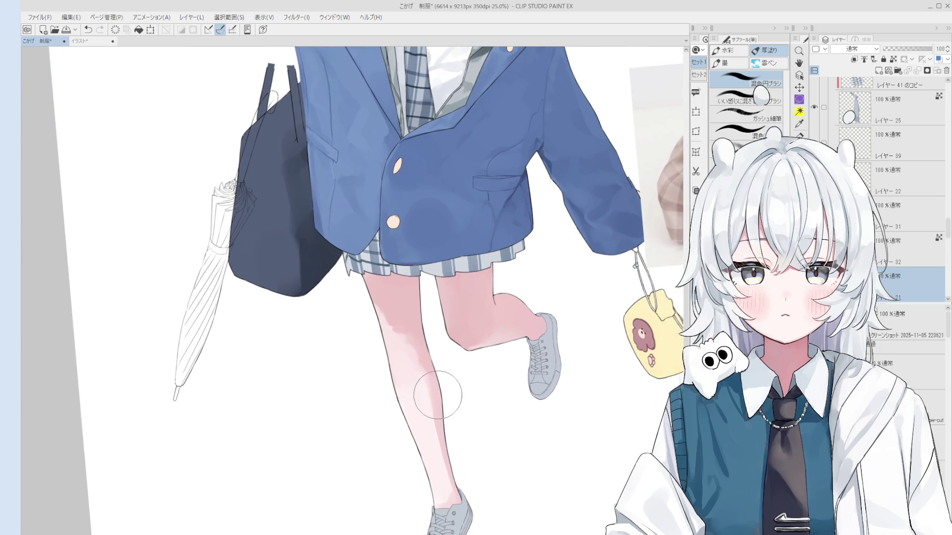
pyautogui.scroll(2, 424, 393)
pyautogui.scroll(-1, 404, 393)
pyautogui.scroll(-1, 420, 387)
pyautogui.press('h')
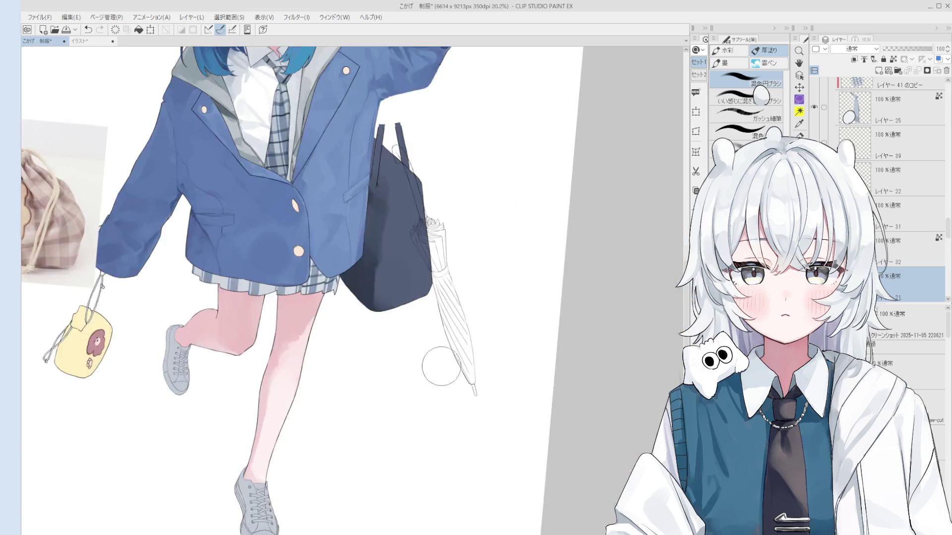
pyautogui.scroll(-3, 471, 356)
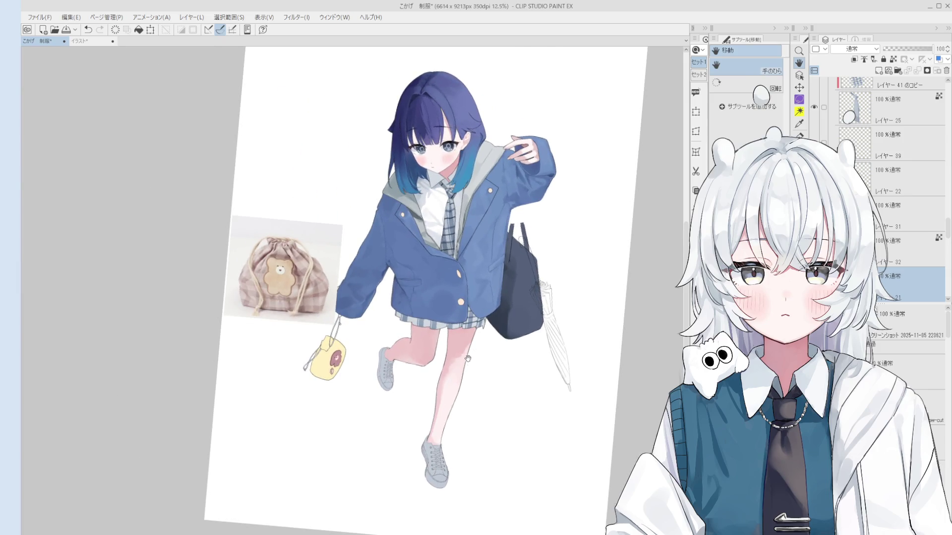
pyautogui.moveTo(467, 358); pyautogui.dragTo(463, 359)
pyautogui.press('o')
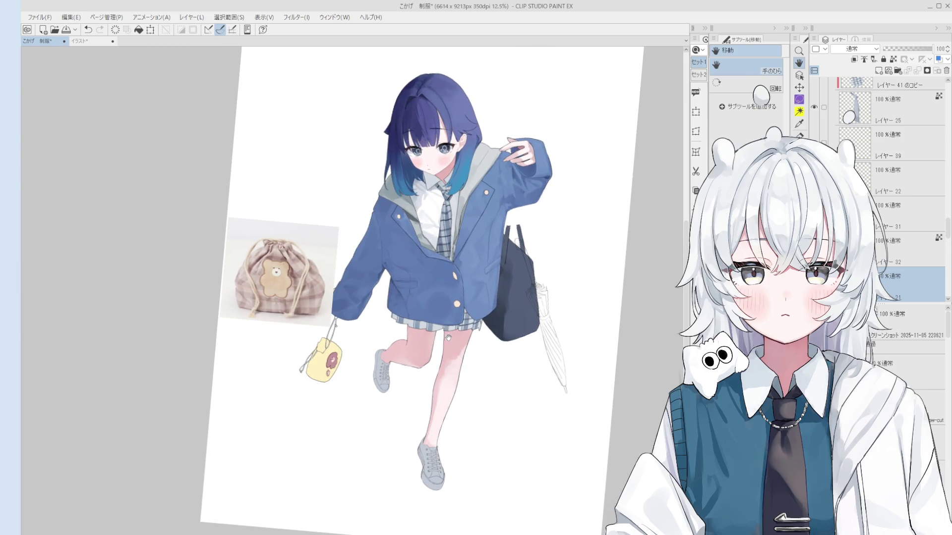
pyautogui.scroll(7, 447, 335)
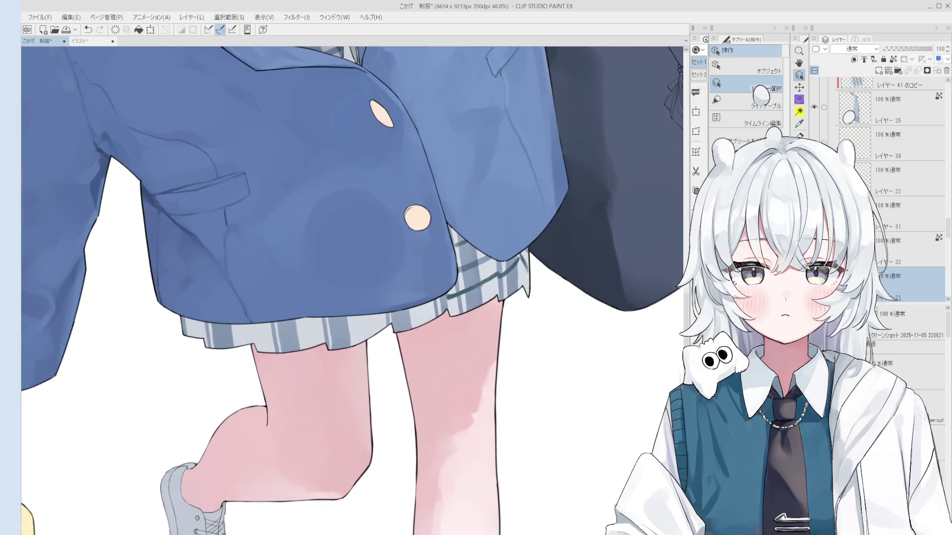
pyautogui.click(483, 278)
# On レイヤー 45, repaint the skirt hem stroke and add a short stroke beside it
pyautogui.press('b')
pyautogui.scroll(2, 422, 322)
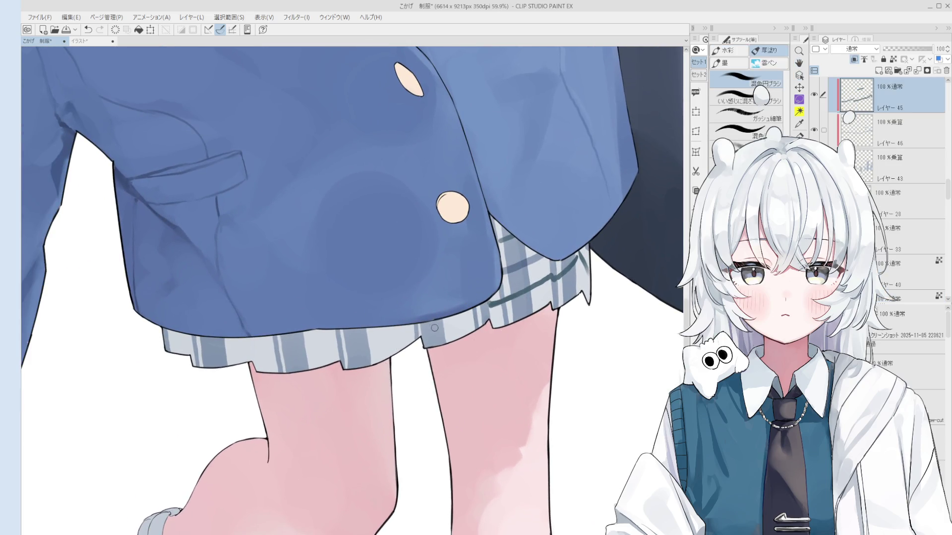
pyautogui.hotkey('ctrl', 'z')
pyautogui.moveTo(448, 317)
pyautogui.mouseDown()
pyautogui.moveTo(433, 324)
pyautogui.moveTo(449, 318)
pyautogui.mouseUp()
pyautogui.scroll(-1, 431, 327)
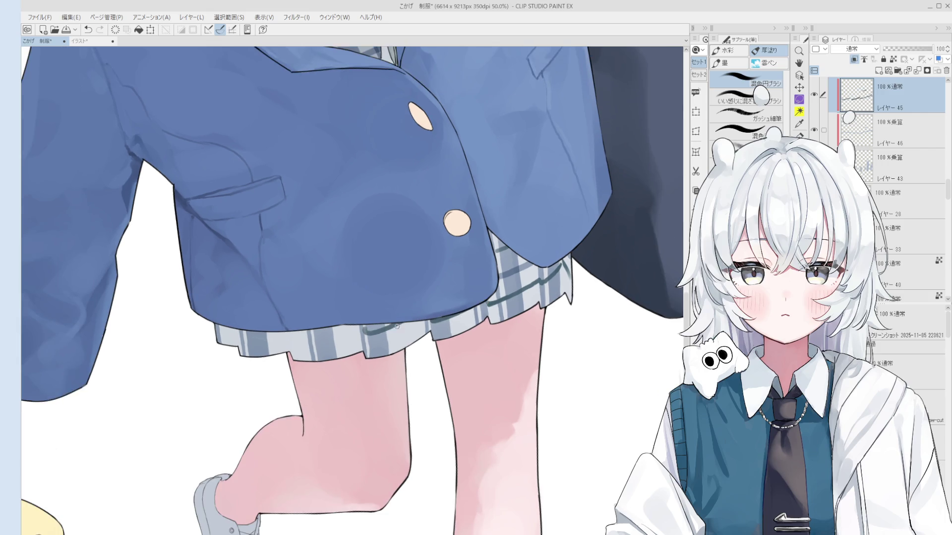
pyautogui.scroll(-1, 368, 338)
pyautogui.press('h')
pyautogui.moveTo(369, 329); pyautogui.dragTo(441, 334)
pyautogui.scroll(1, 435, 330)
pyautogui.press('b')
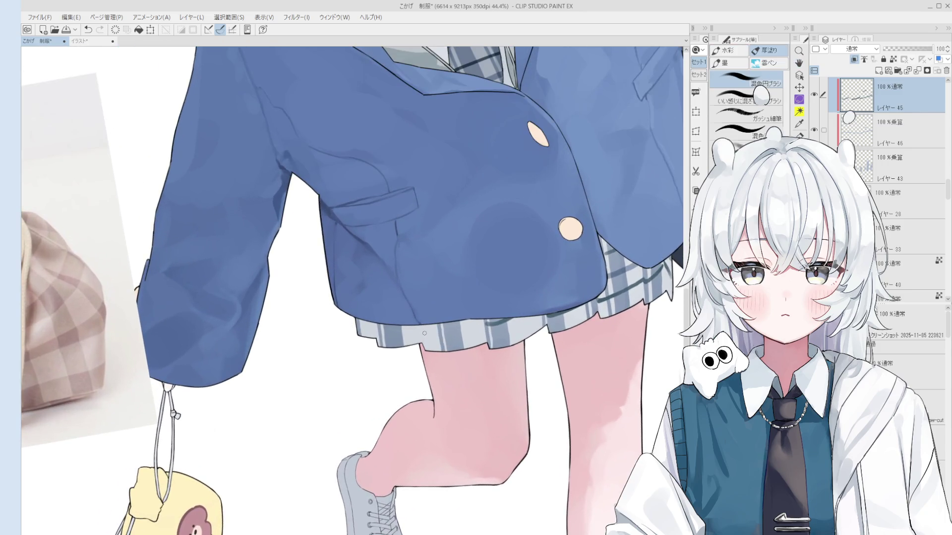
pyautogui.moveTo(452, 329); pyautogui.dragTo(429, 331)
pyautogui.scroll(-1, 461, 328)
pyautogui.scroll(1, 462, 323)
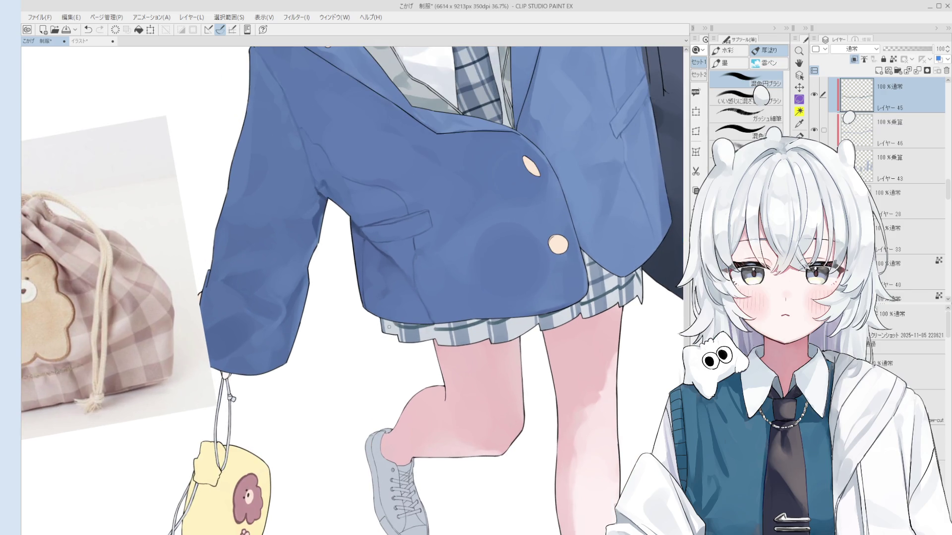
pyautogui.scroll(4, 386, 320)
# Clean up the skirt hem stroke using the eraser and the line-art pen
pyautogui.press('e')
pyautogui.moveTo(386, 320); pyautogui.dragTo(391, 325)
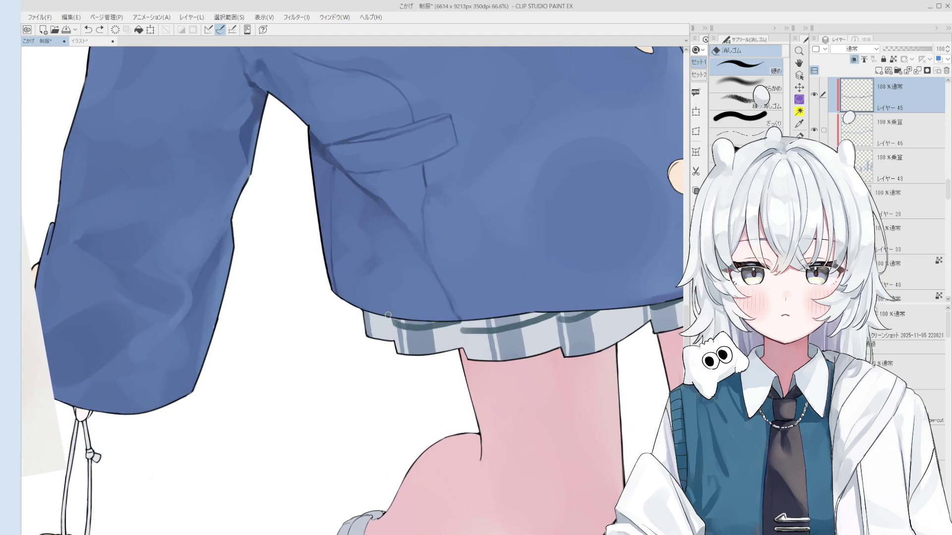
pyautogui.press('p')
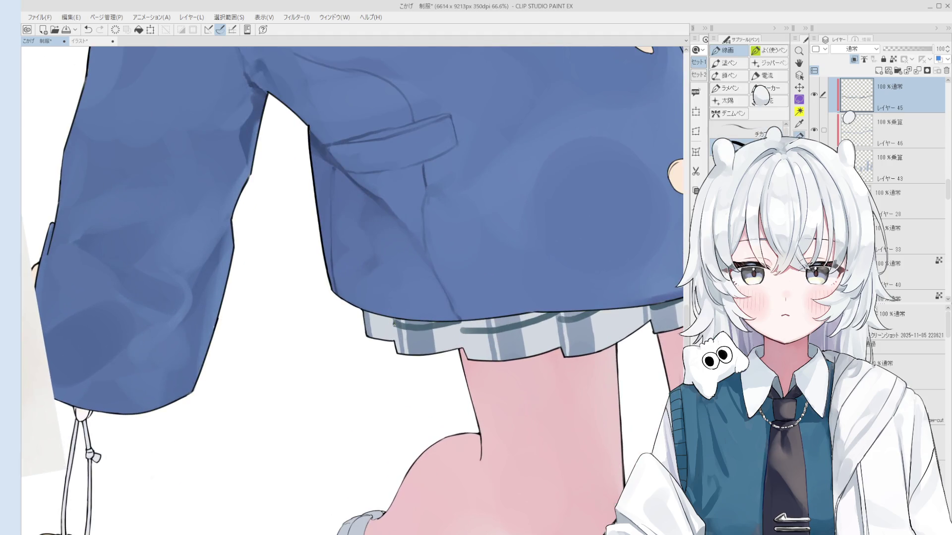
pyautogui.scroll(2, 463, 329)
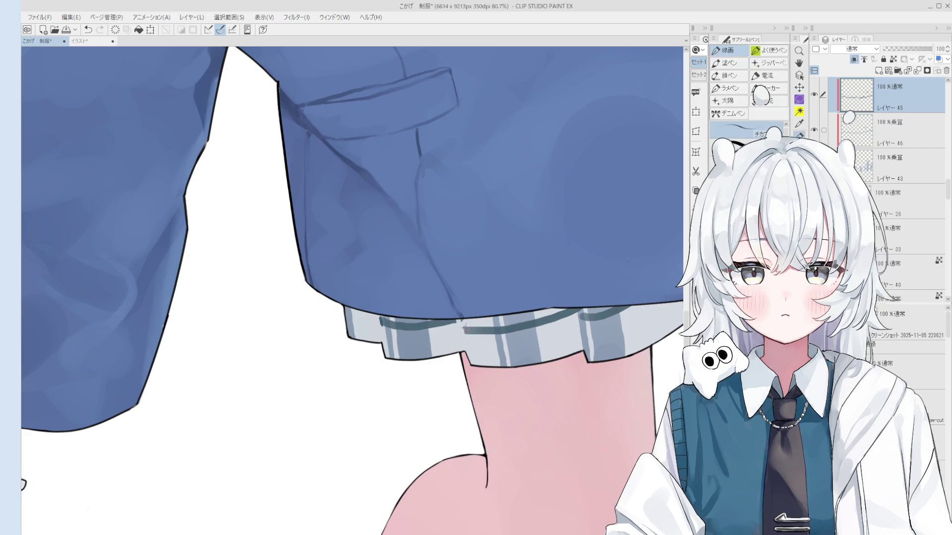
pyautogui.scroll(-1, 464, 328)
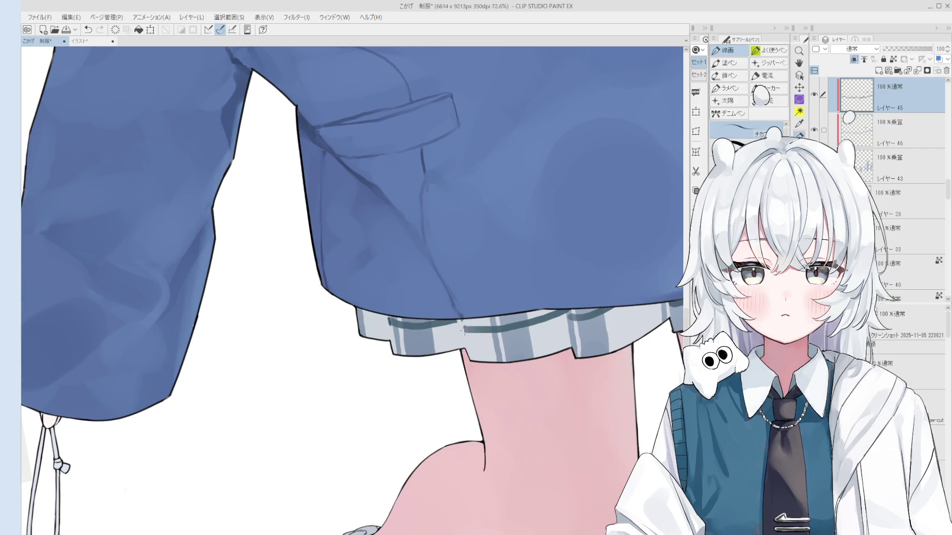
pyautogui.press('h')
pyautogui.scroll(-5, 481, 321)
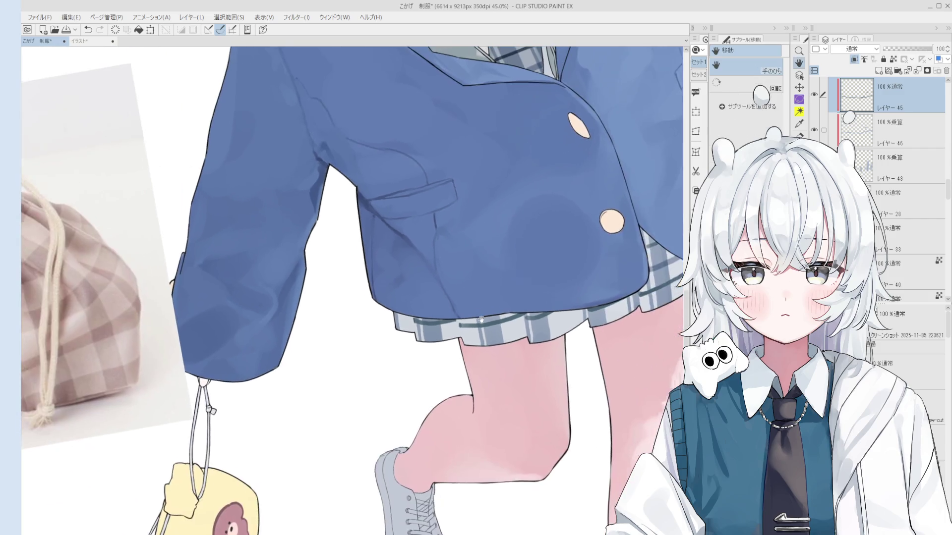
pyautogui.moveTo(482, 320); pyautogui.dragTo(406, 327)
pyautogui.scroll(1, 430, 323)
pyautogui.press('e')
pyautogui.press('p')
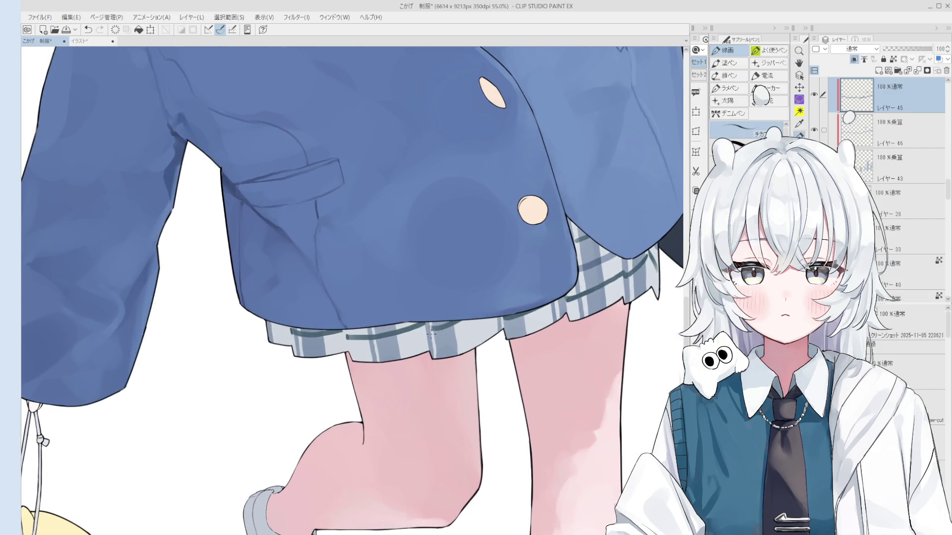
pyautogui.press('e')
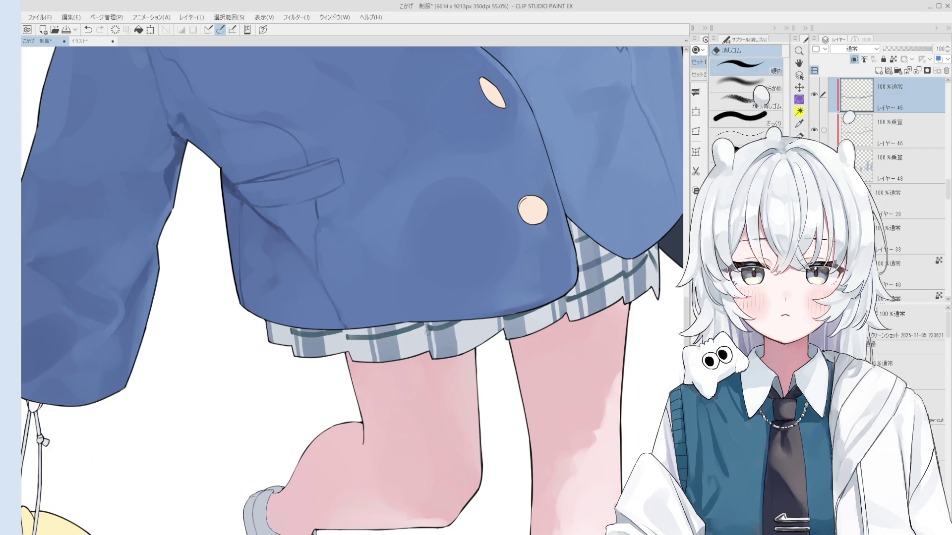
pyautogui.press('p')
pyautogui.scroll(-3, 431, 330)
pyautogui.scroll(-3, 440, 322)
pyautogui.press('h')
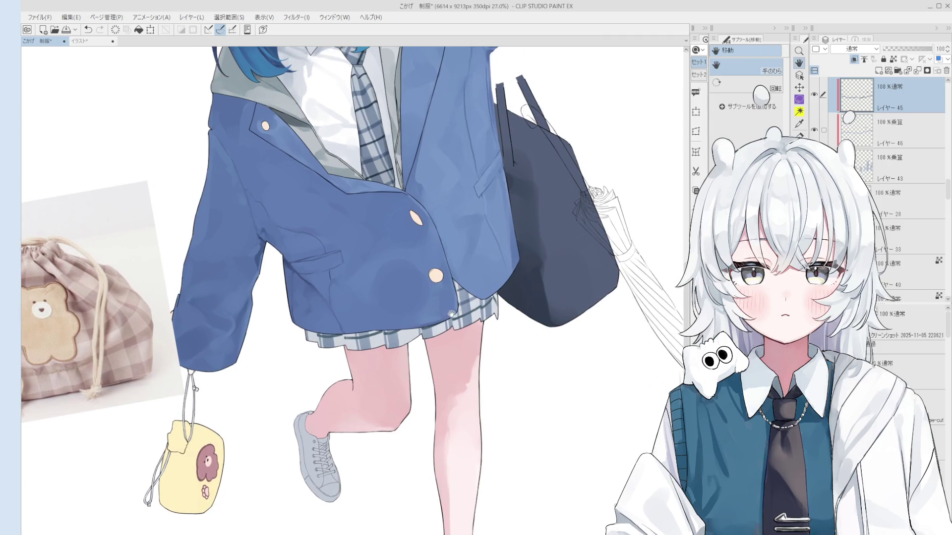
pyautogui.scroll(-3, 447, 354)
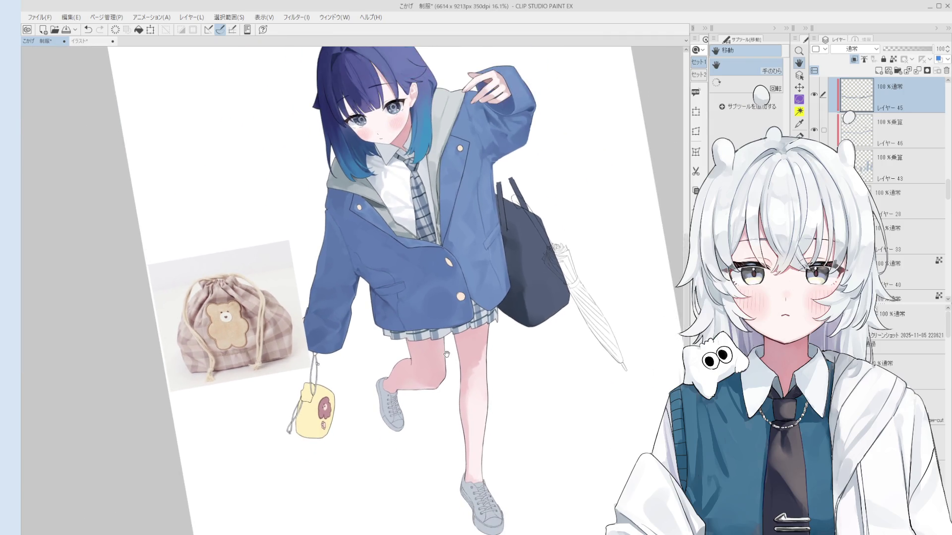
pyautogui.scroll(-1, 446, 354)
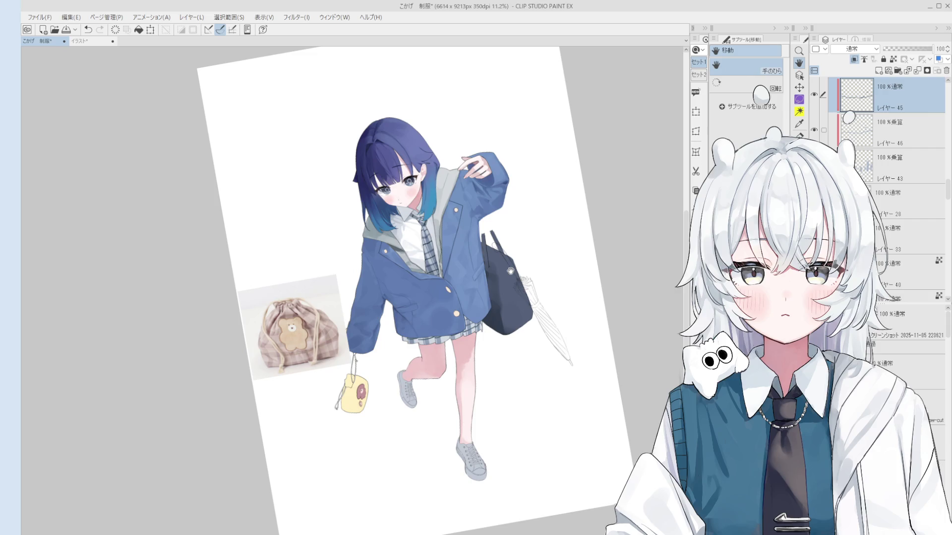
# Zoom out to review the skirt and select the jacket's layer
pyautogui.scroll(2, 363, 276)
pyautogui.press('o')
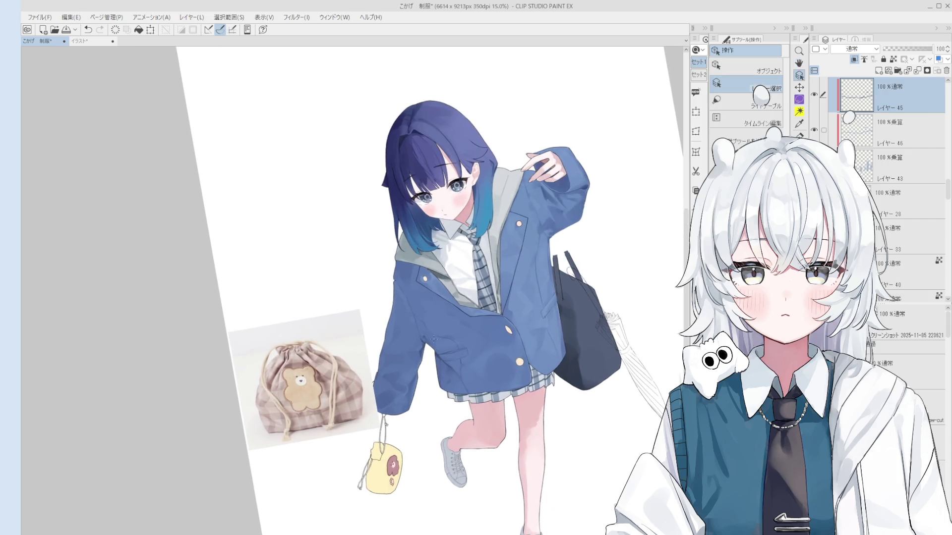
pyautogui.scroll(5, 381, 316)
pyautogui.click(382, 316)
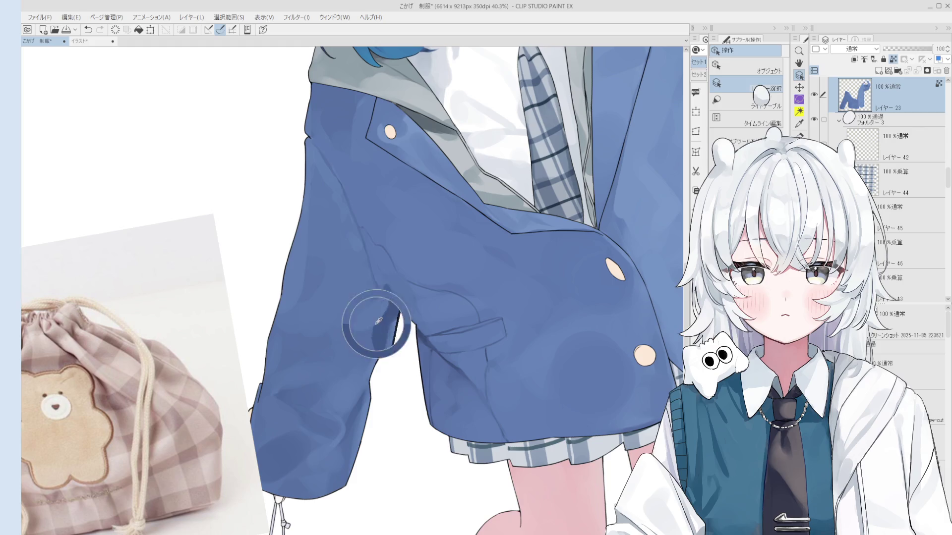
# Paint soft darker-blue fold shading on the blazer sleeve and flap pocket with an enlarged blending brush
pyautogui.hscroll(-1, 397, 327)
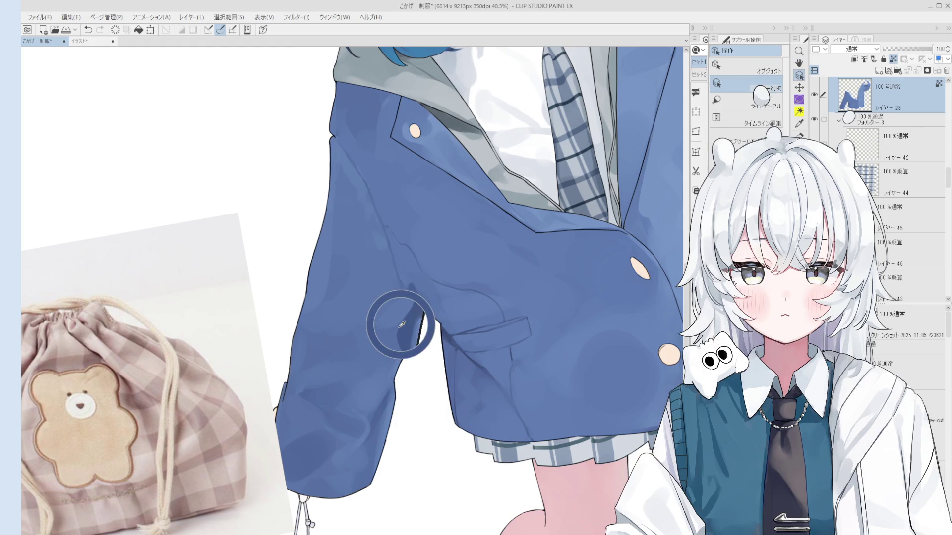
pyautogui.press('b')
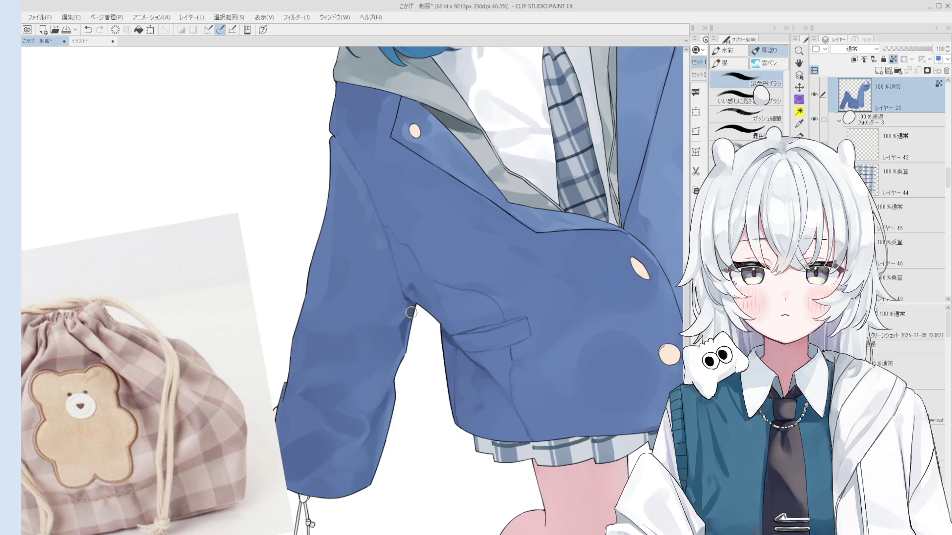
pyautogui.scroll(-5, 437, 352)
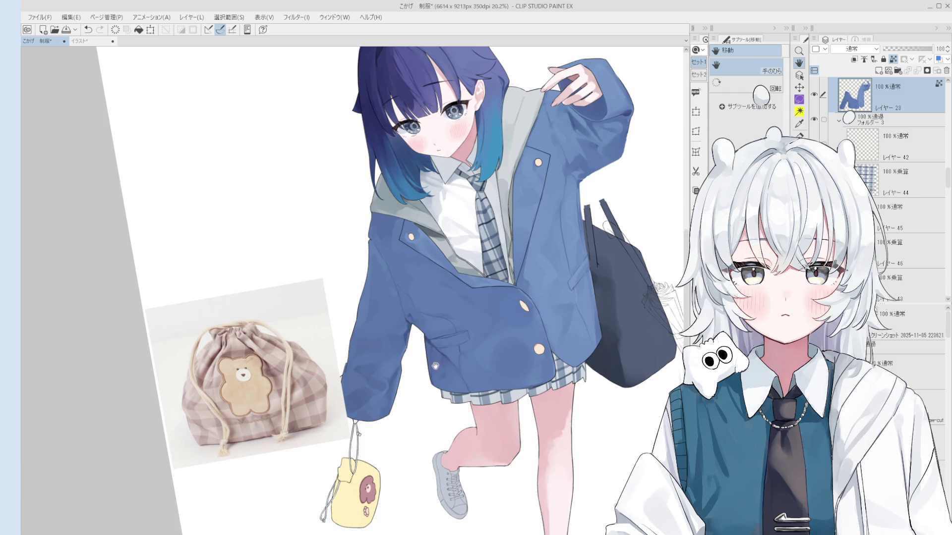
pyautogui.hotkey('ctrl', '@')
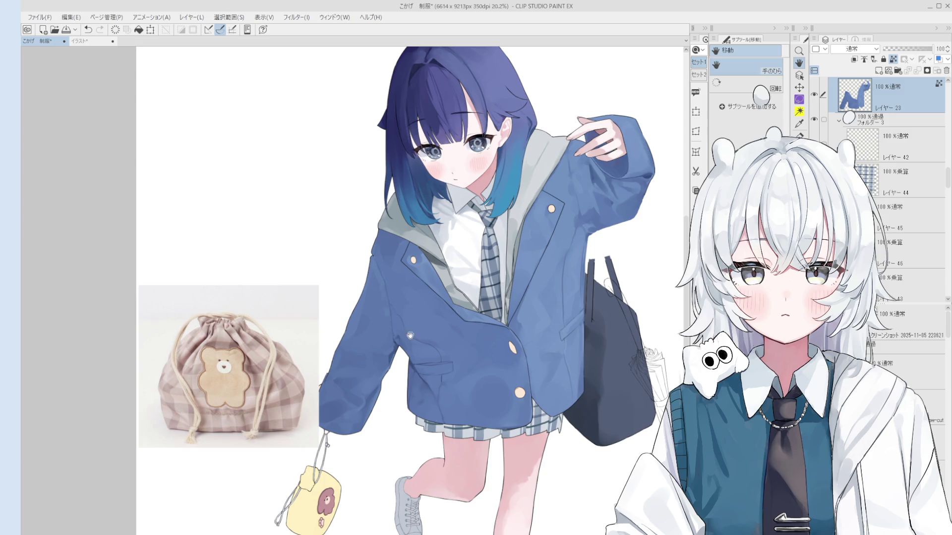
pyautogui.press('o')
pyautogui.scroll(2, 394, 363)
pyautogui.press('b')
pyautogui.scroll(2, 390, 363)
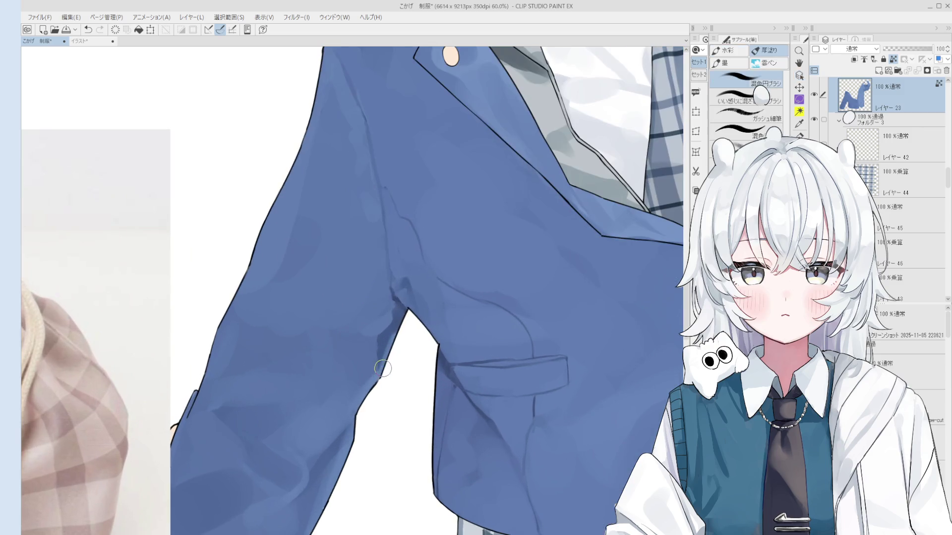
pyautogui.scroll(-4, 392, 361)
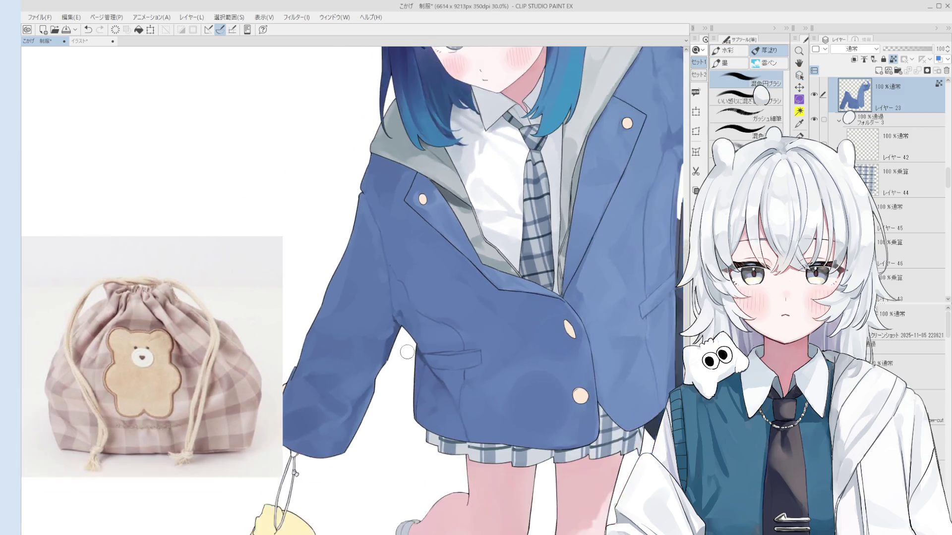
pyautogui.scroll(2, 399, 338)
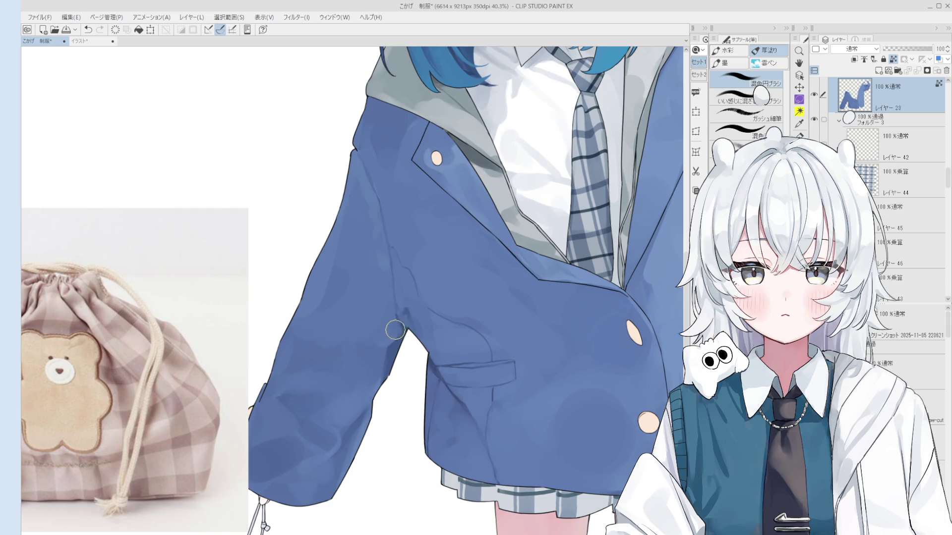
pyautogui.scroll(1, 396, 346)
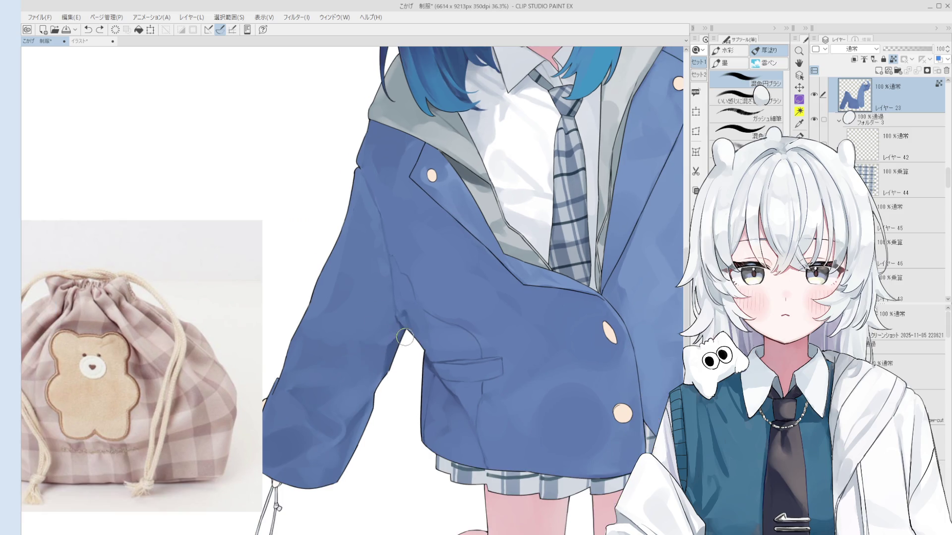
pyautogui.scroll(-2, 376, 347)
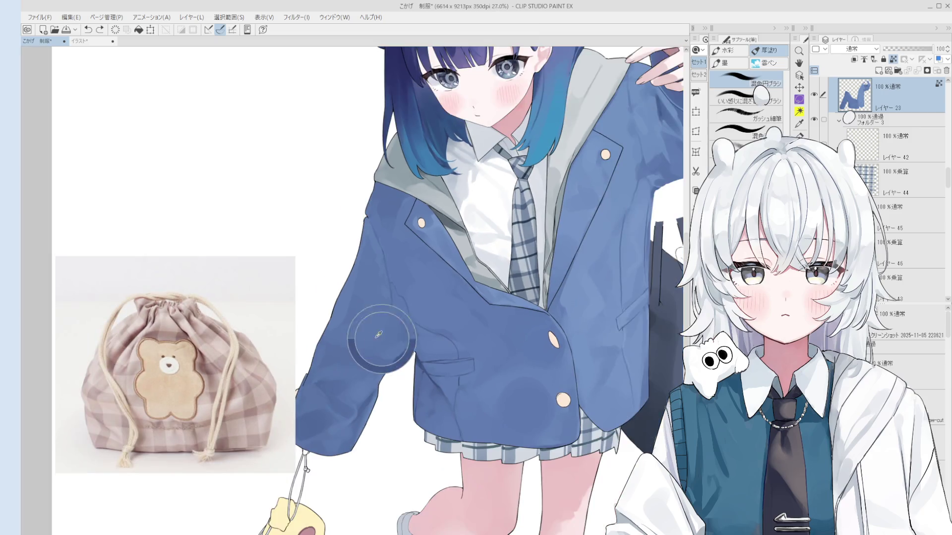
pyautogui.moveTo(371, 344); pyautogui.dragTo(381, 374)
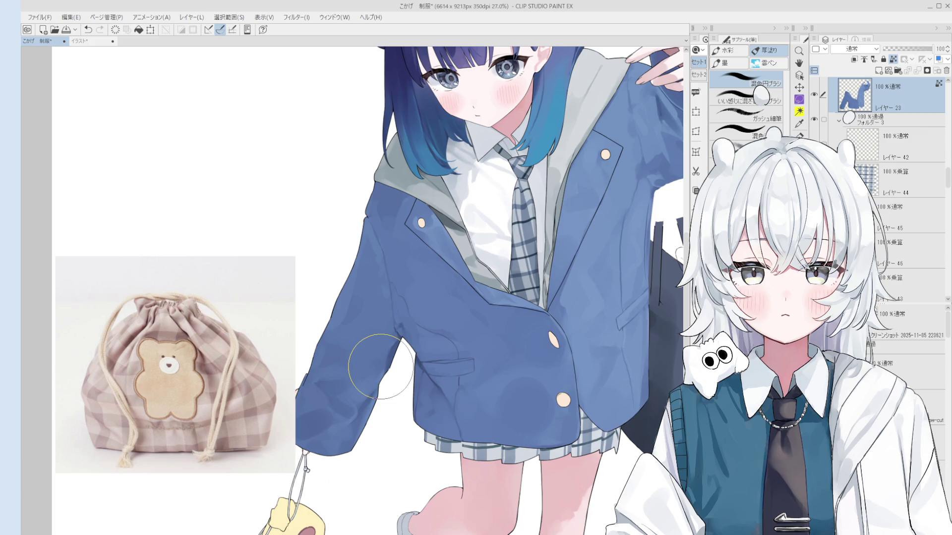
pyautogui.press('o')
pyautogui.scroll(3, 392, 365)
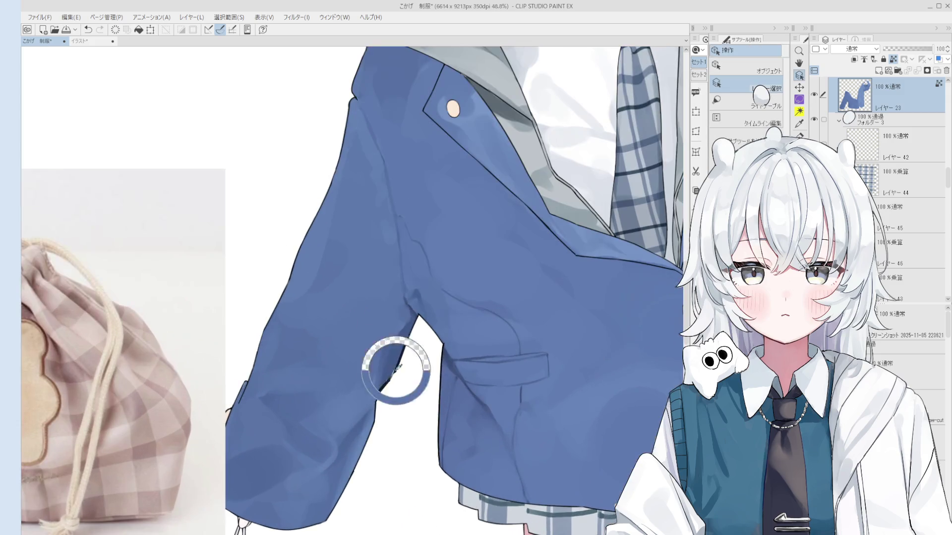
# Select the outline layer at the sleeve and erase the bad left edge of the white gap
pyautogui.click(417, 304)
pyautogui.scroll(5, 416, 303)
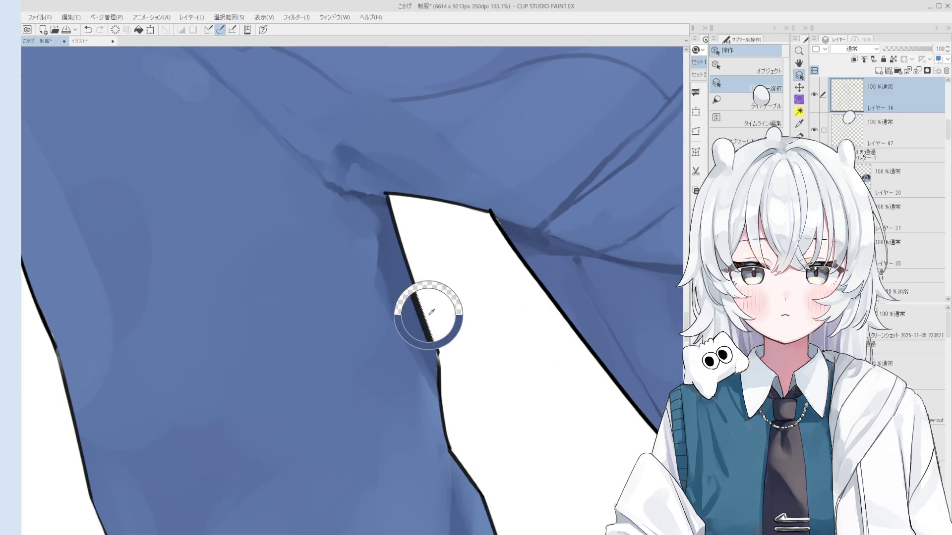
pyautogui.press('e')
pyautogui.moveTo(416, 285)
pyautogui.mouseDown()
pyautogui.moveTo(449, 354)
pyautogui.moveTo(459, 349)
pyautogui.moveTo(468, 369)
pyautogui.moveTo(454, 338)
pyautogui.moveTo(463, 362)
pyautogui.mouseUp()
# Ink a new line along the gap's right edge with the 線画 pen, redrawing it after one undo
pyautogui.press('-')
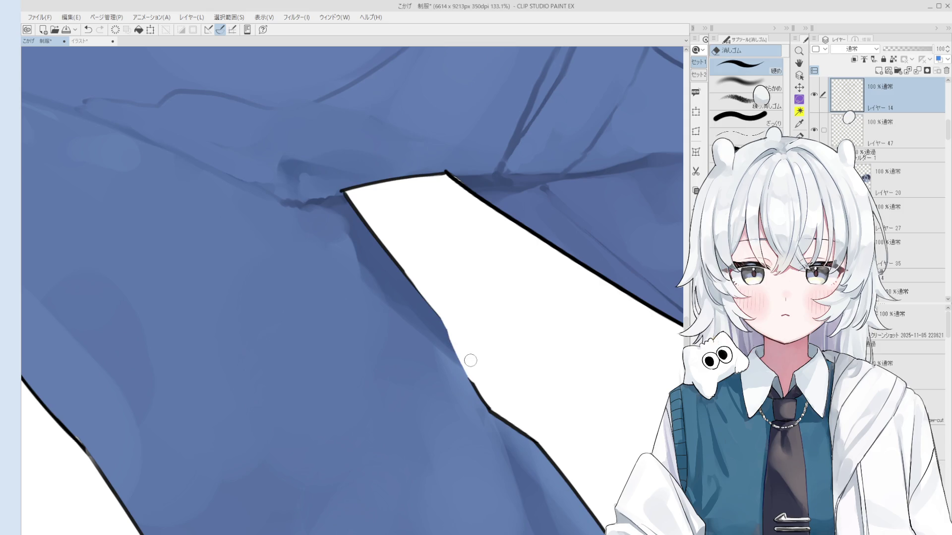
pyautogui.scroll(-2, 463, 342)
pyautogui.scroll(1, 468, 347)
pyautogui.scroll(1, 449, 331)
pyautogui.scroll(1, 410, 318)
pyautogui.press('h')
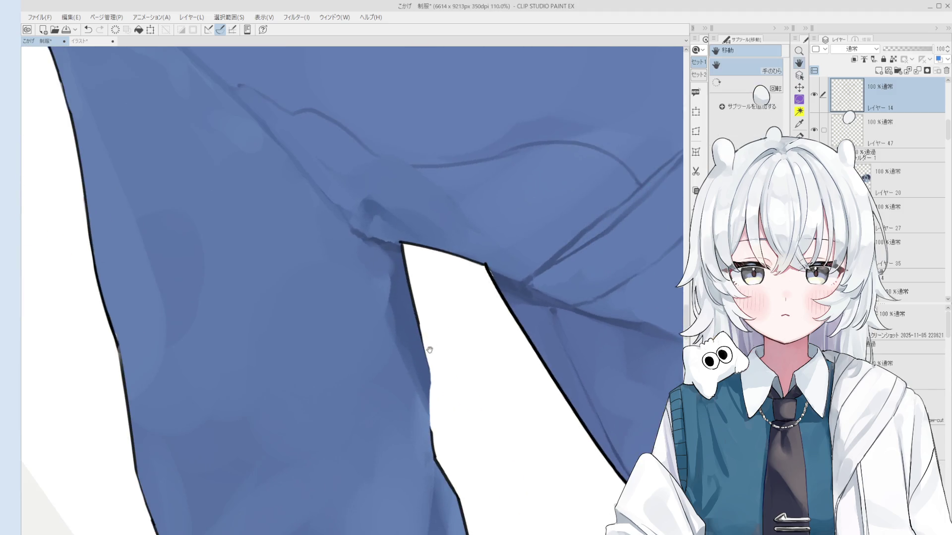
pyautogui.moveTo(426, 344); pyautogui.dragTo(427, 270)
pyautogui.scroll(1, 427, 270)
pyautogui.press('o')
pyautogui.scroll(1, 423, 278)
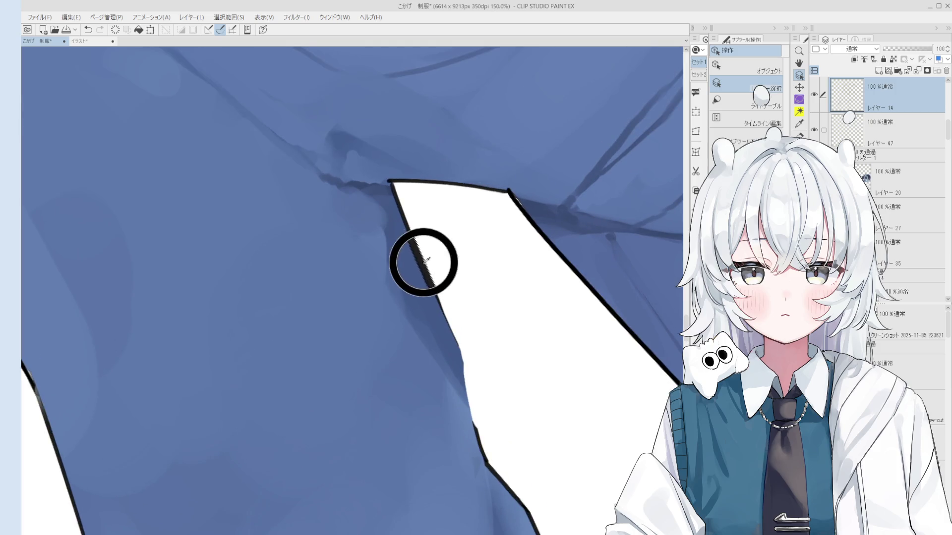
pyautogui.hotkey('ctrl', 'h')
pyautogui.scroll(-3, 419, 265)
pyautogui.press('p')
pyautogui.scroll(2, 454, 321)
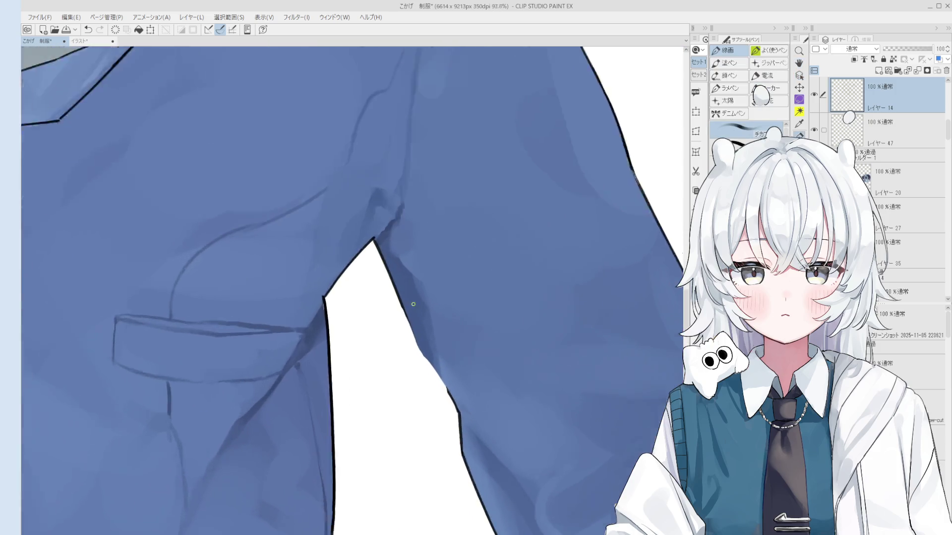
pyautogui.moveTo(388, 287); pyautogui.dragTo(431, 377)
pyautogui.hotkey('ctrl', 'z')
pyautogui.moveTo(390, 287); pyautogui.dragTo(430, 373)
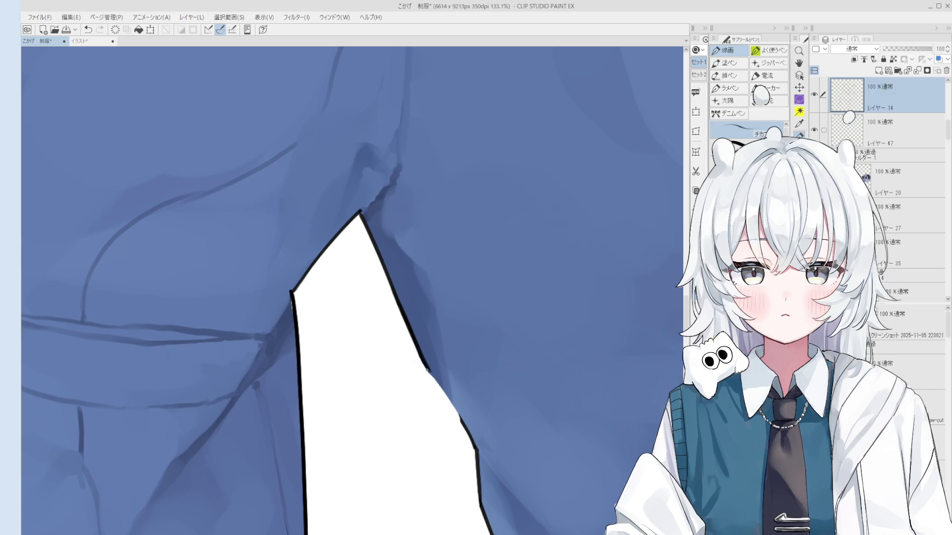
# Retry the outline strokes along the gap's edge, undoing those that don't fit
pyautogui.press('h')
pyautogui.scroll(-2, 433, 378)
pyautogui.scroll(1, 434, 378)
pyautogui.press('p')
pyautogui.hotkey('ctrl', 'z')
pyautogui.scroll(1, 446, 385)
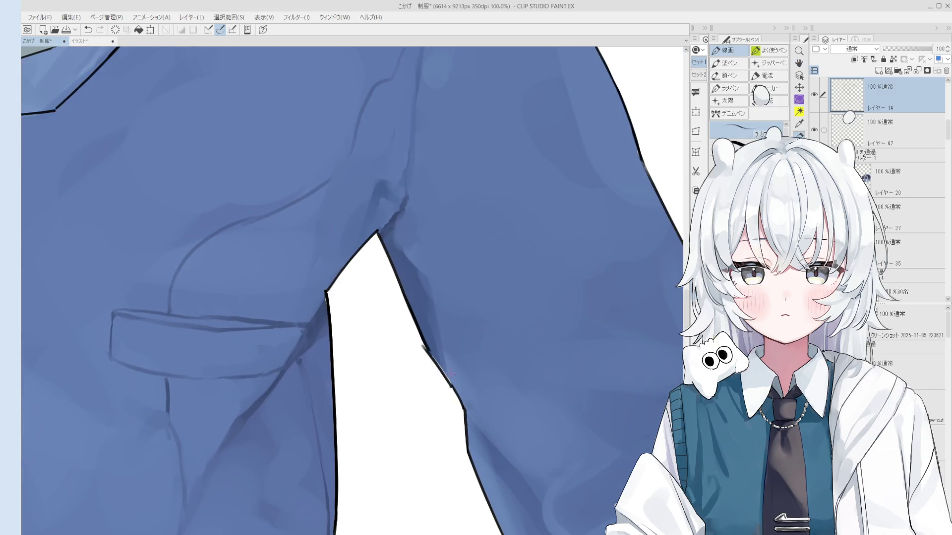
pyautogui.moveTo(430, 348); pyautogui.dragTo(452, 391)
pyautogui.press('e')
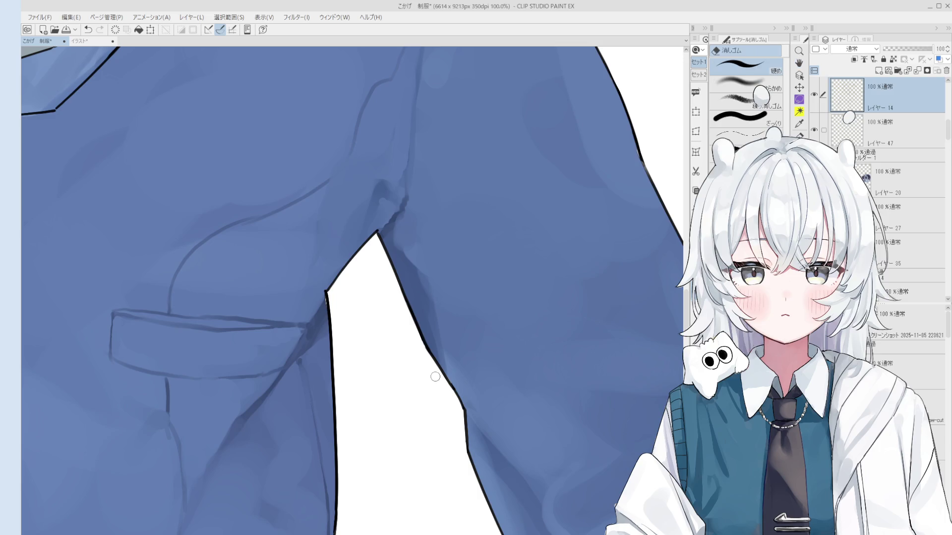
pyautogui.scroll(1, 449, 393)
pyautogui.press('p')
pyautogui.moveTo(430, 352); pyautogui.dragTo(464, 406)
pyautogui.hotkey('ctrl', 'z')
pyautogui.scroll(-2, 434, 360)
pyautogui.scroll(-1, 436, 403)
# Ink the gap's lower-left edge outline near the armpit corner
pyautogui.press('h')
pyautogui.scroll(3, 419, 289)
pyautogui.press('p')
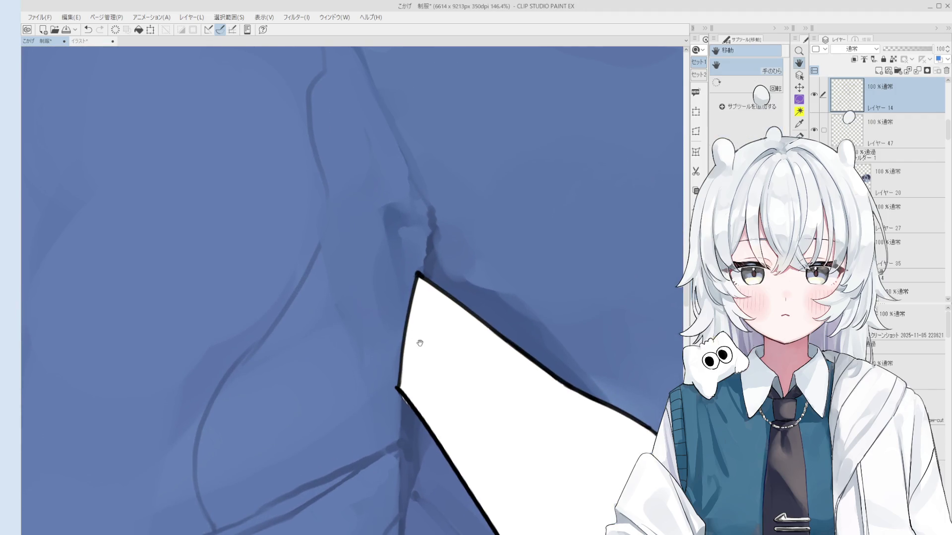
pyautogui.moveTo(414, 382); pyautogui.dragTo(437, 411)
pyautogui.scroll(-1, 418, 394)
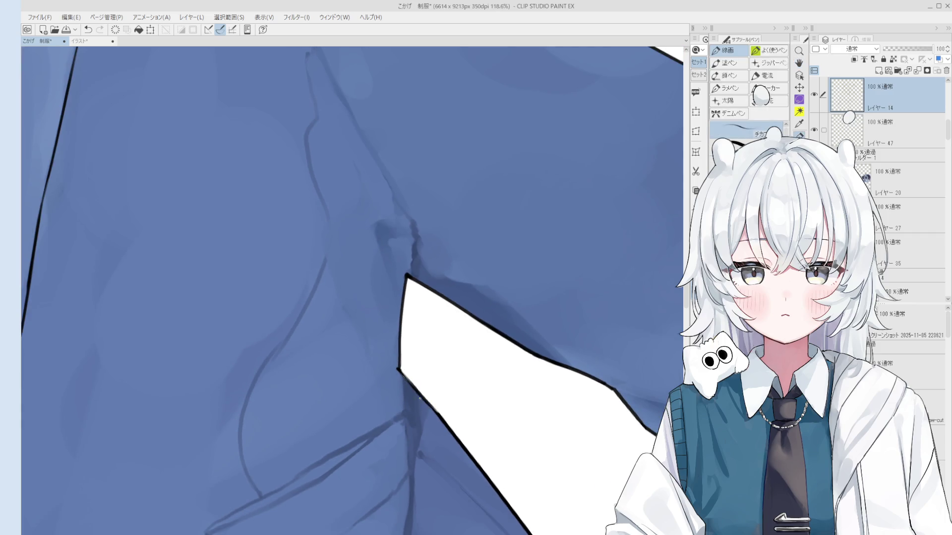
pyautogui.moveTo(406, 384); pyautogui.dragTo(394, 368)
pyautogui.press('e')
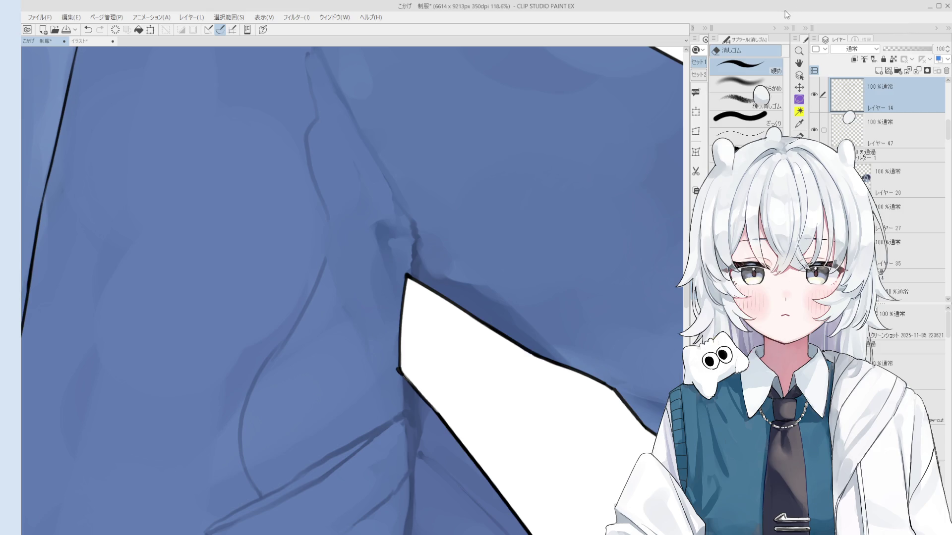
# Rotate the view and erase the stray pixels outside the gap's corner outline
pyautogui.scroll(2, 418, 274)
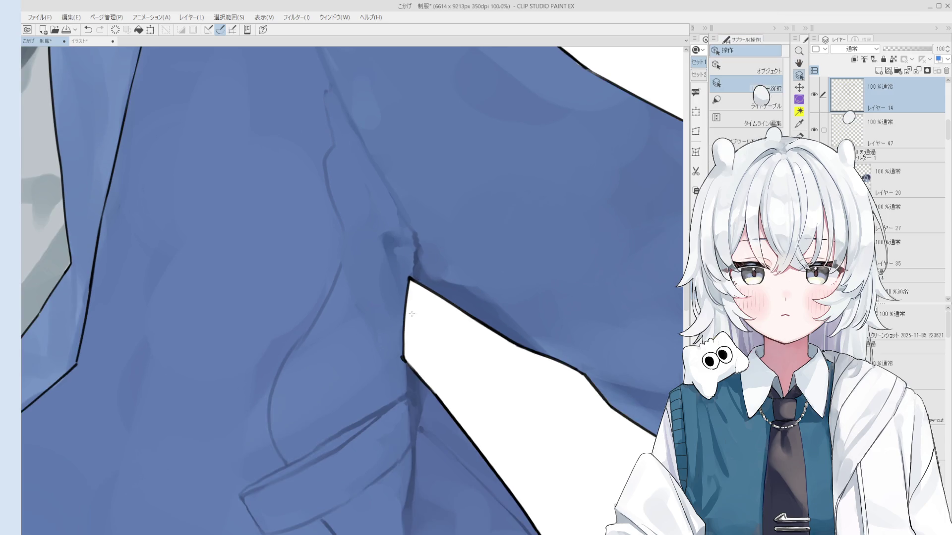
pyautogui.press('-')
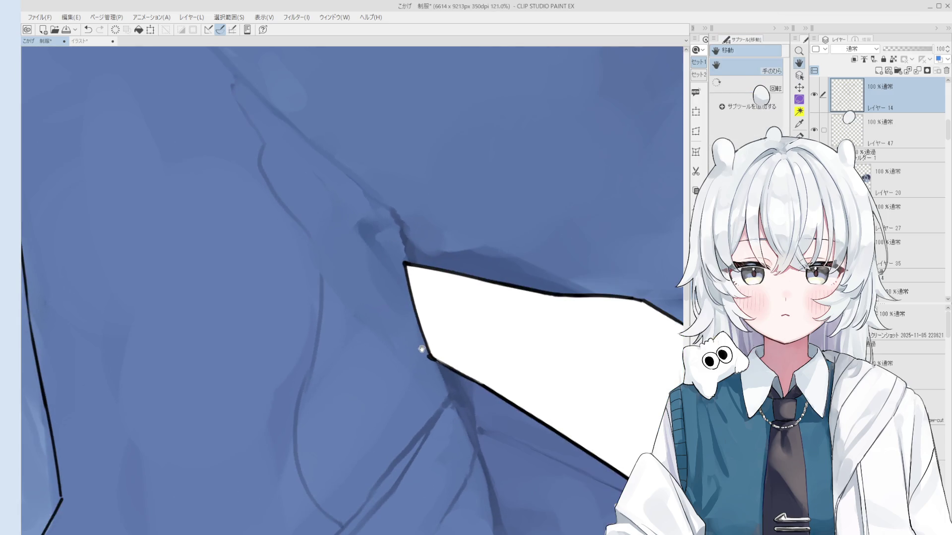
pyautogui.press('e')
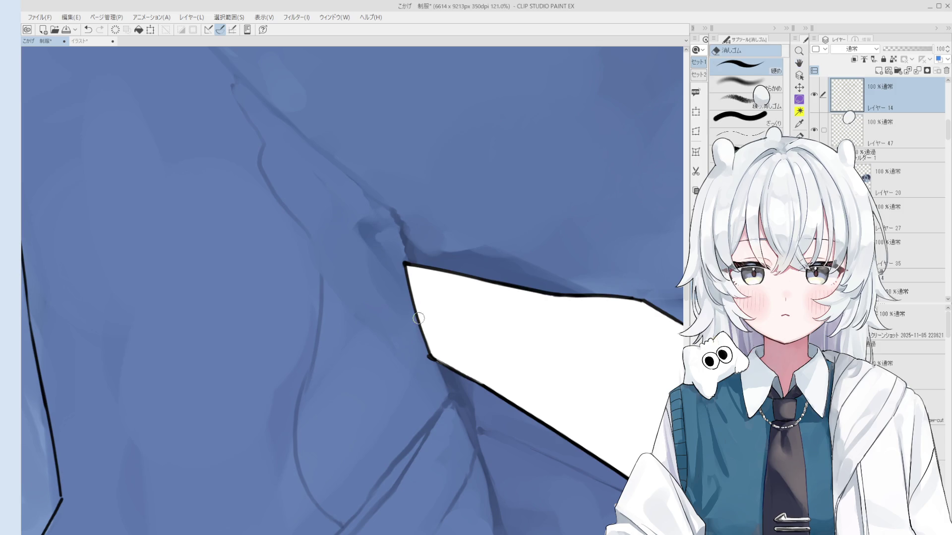
pyautogui.moveTo(415, 345); pyautogui.dragTo(432, 325)
# Thicken the outline along the gap's left side with the 線画 pen
pyautogui.press('p')
pyautogui.scroll(1, 423, 309)
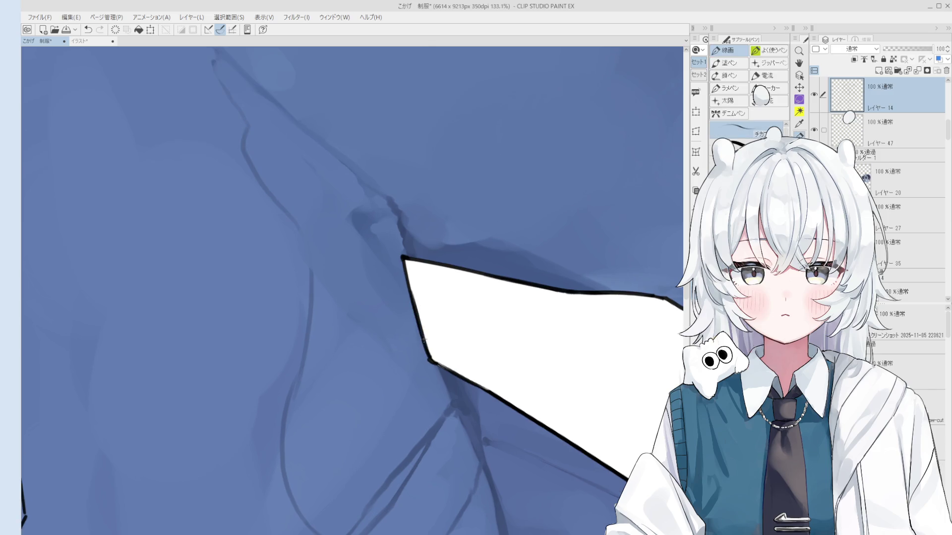
pyautogui.moveTo(410, 293)
pyautogui.mouseDown()
pyautogui.moveTo(431, 382)
pyautogui.moveTo(440, 272)
pyautogui.moveTo(452, 336)
pyautogui.moveTo(475, 335)
pyautogui.mouseUp()
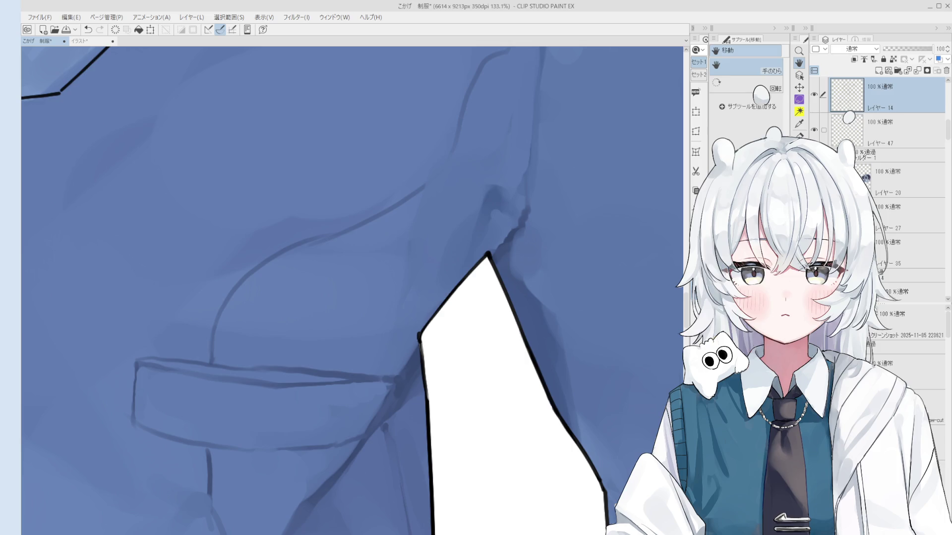
# Pick the hair layer from the canvas and undo the last blending-brush stroke on the hair
pyautogui.scroll(-8, 449, 376)
pyautogui.scroll(1, 456, 436)
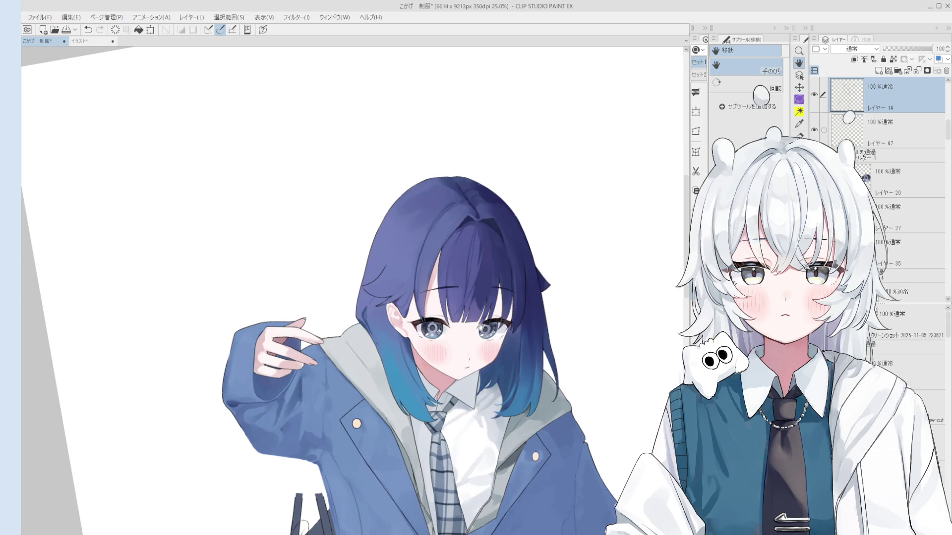
pyautogui.scroll(1, 481, 326)
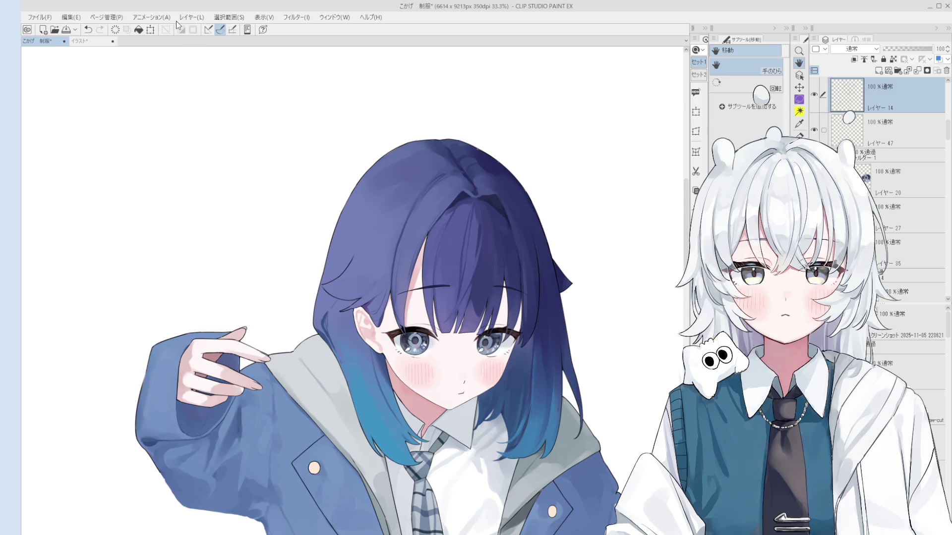
pyautogui.press('o')
pyautogui.scroll(1, 450, 293)
pyautogui.click(502, 211)
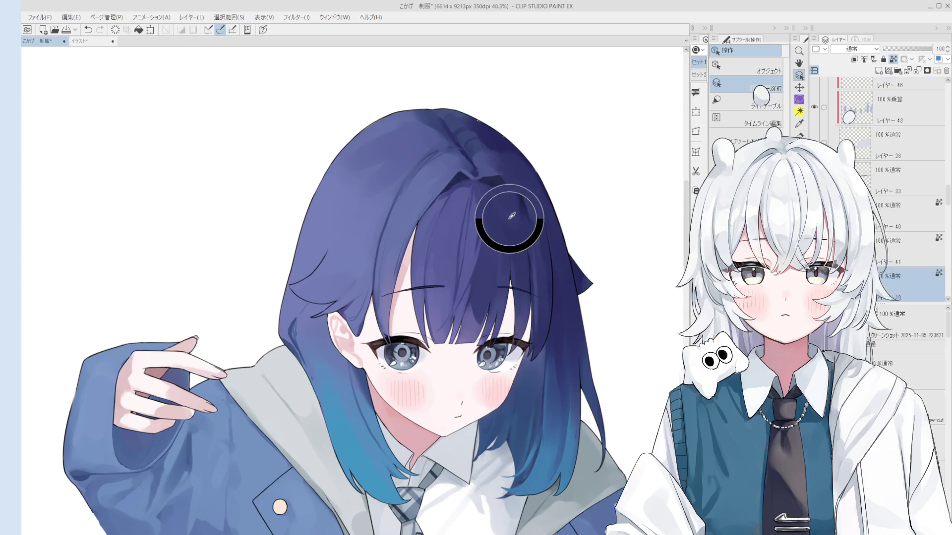
pyautogui.press('b')
pyautogui.scroll(4, 499, 202)
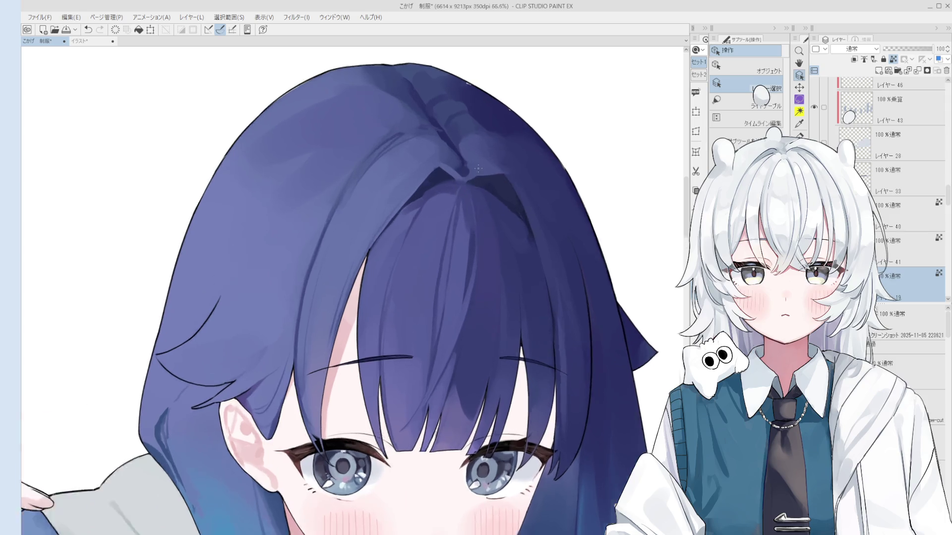
pyautogui.scroll(-4, 484, 204)
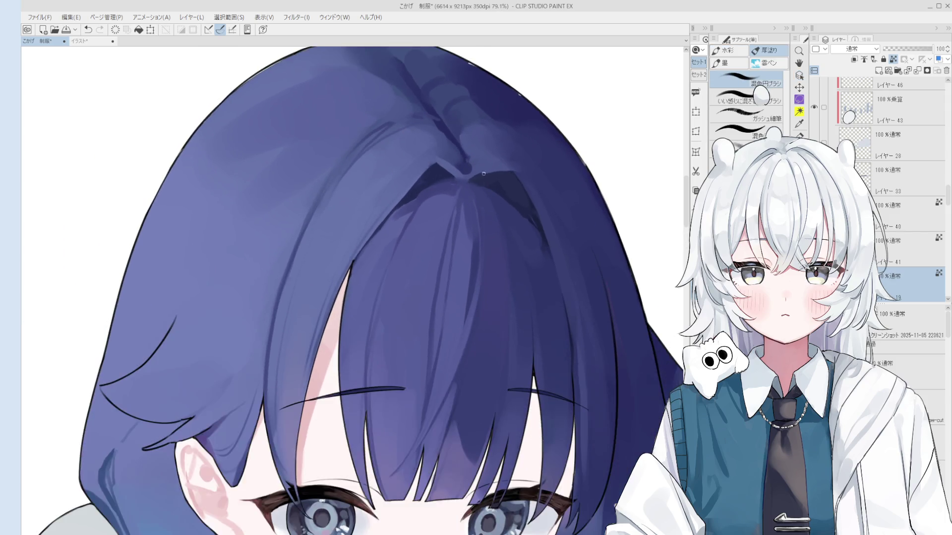
pyautogui.hotkey('ctrl', 'z')
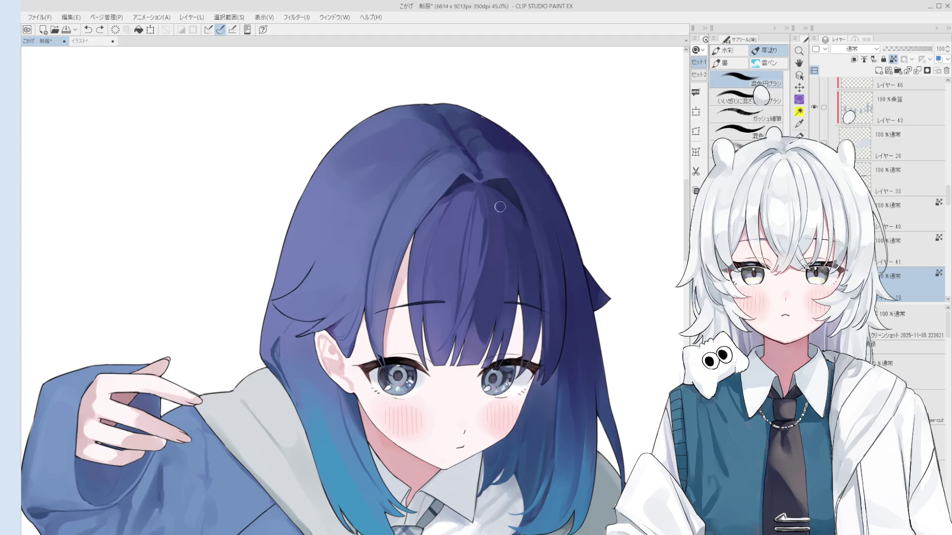
# Select layer 40, shrink the brush and paint a small touch-up stroke
pyautogui.scroll(-2, 518, 228)
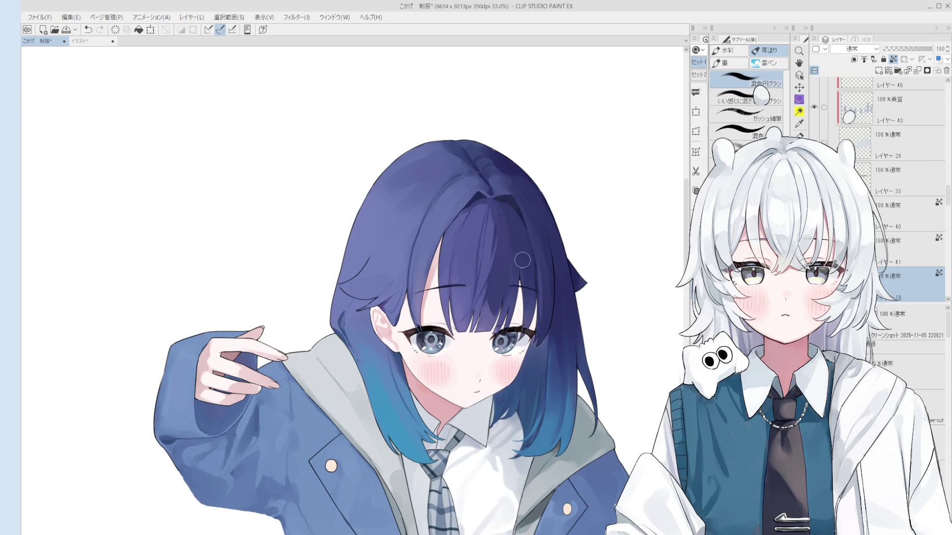
pyautogui.scroll(-1, 525, 277)
pyautogui.keyDown('ctrl'); pyautogui.keyDown('shift'); pyautogui.click(555, 367); pyautogui.keyUp('shift'); pyautogui.keyUp('ctrl')
pyautogui.press('[')
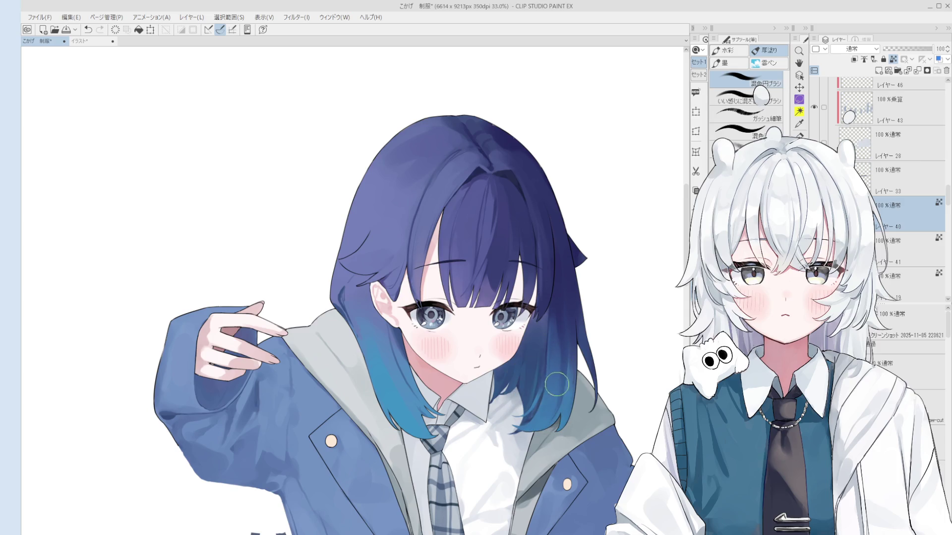
pyautogui.press('[')
pyautogui.scroll(-1, 548, 379)
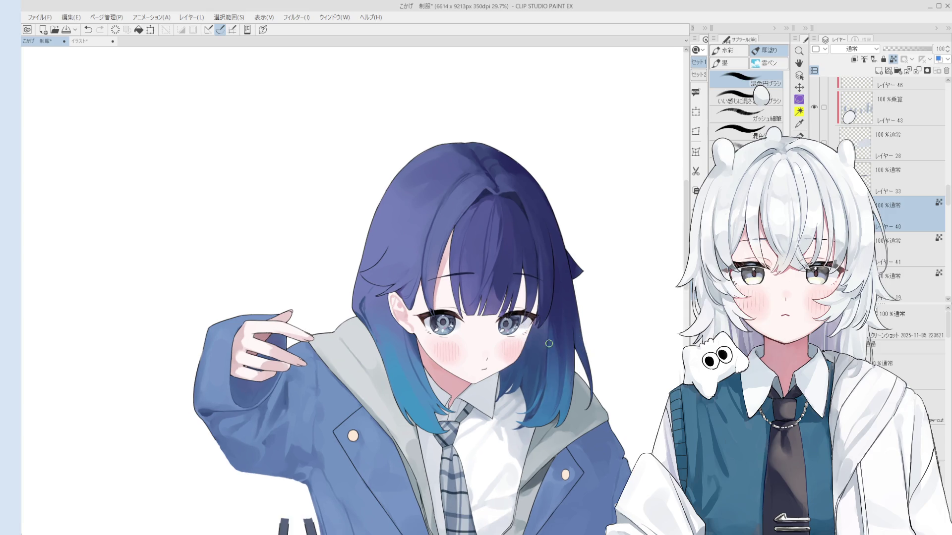
pyautogui.moveTo(555, 383); pyautogui.dragTo(550, 392)
# Reselect the hair layer, save with Ctrl+S, then undo and redo the hair-tip stroke to compare
pyautogui.scroll(1, 404, 375)
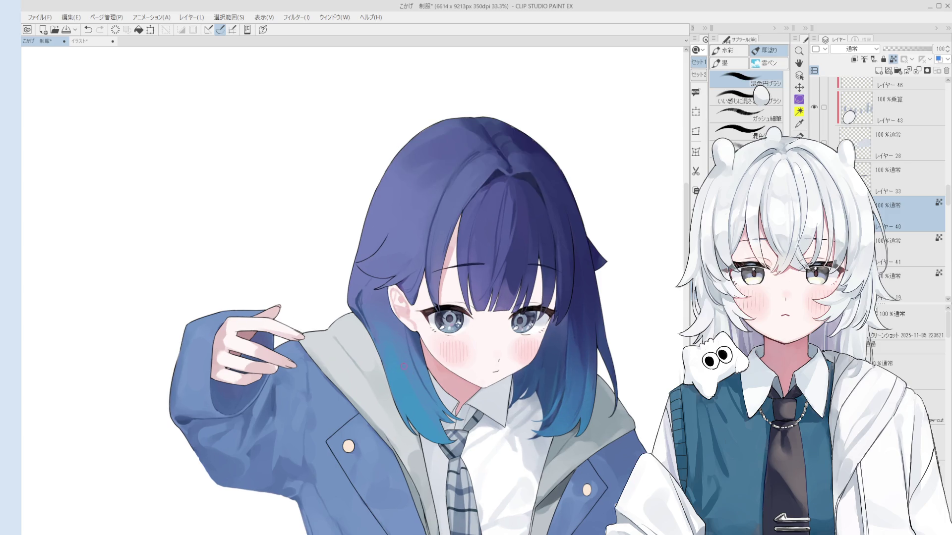
pyautogui.keyDown('ctrl'); pyautogui.keyDown('shift'); pyautogui.click(363, 302); pyautogui.keyUp('shift'); pyautogui.keyUp('ctrl')
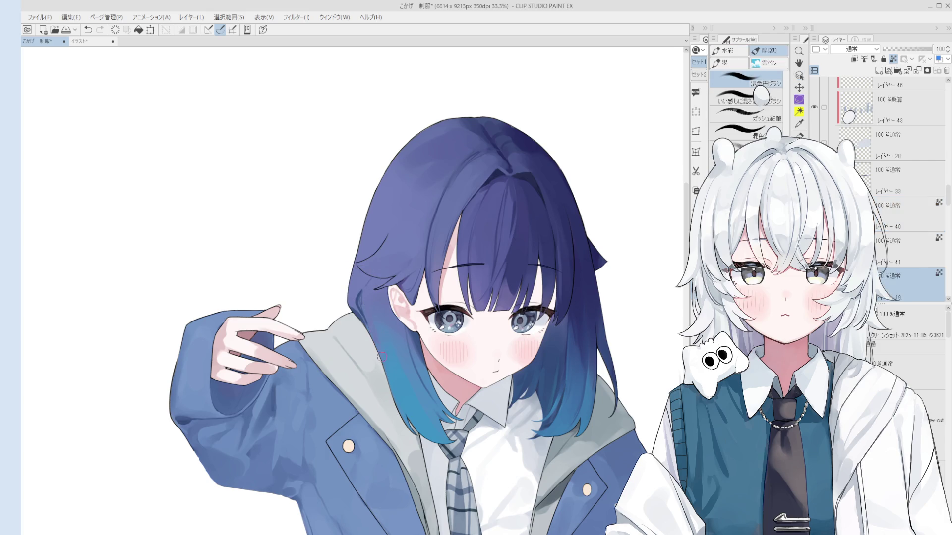
pyautogui.hotkey('ctrl', 's')
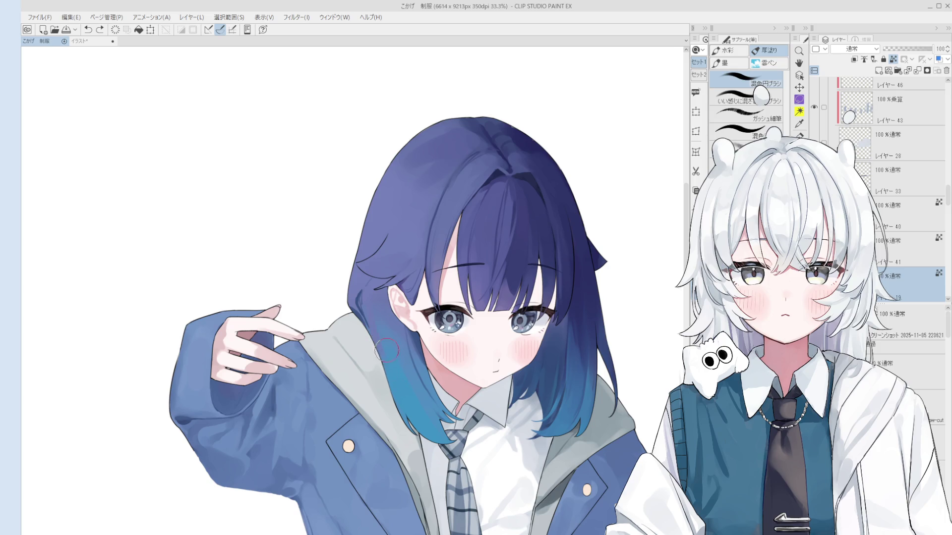
pyautogui.scroll(1, 414, 364)
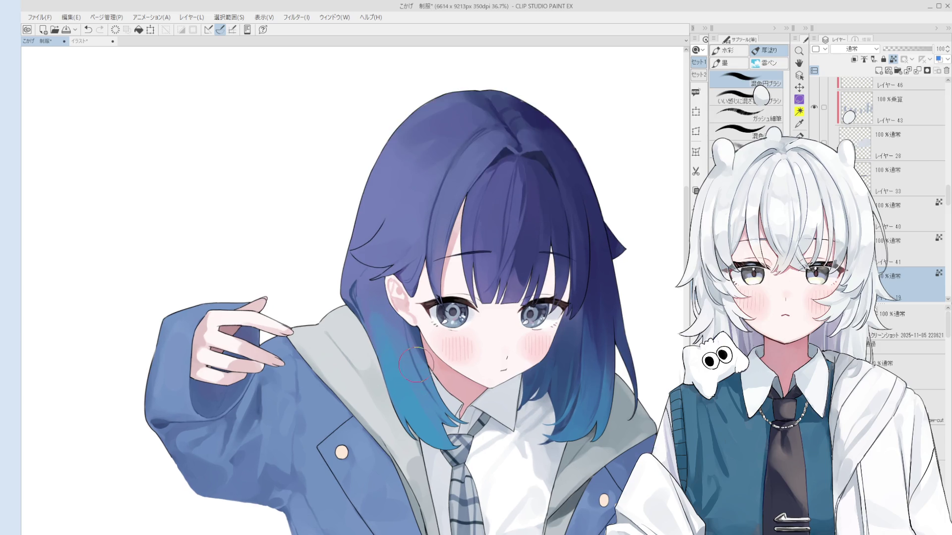
pyautogui.hotkey('ctrl', 'z')
pyautogui.hotkey('ctrl', 'y')
pyautogui.hotkey('ctrl', 'z')
pyautogui.hotkey('ctrl', 'y')
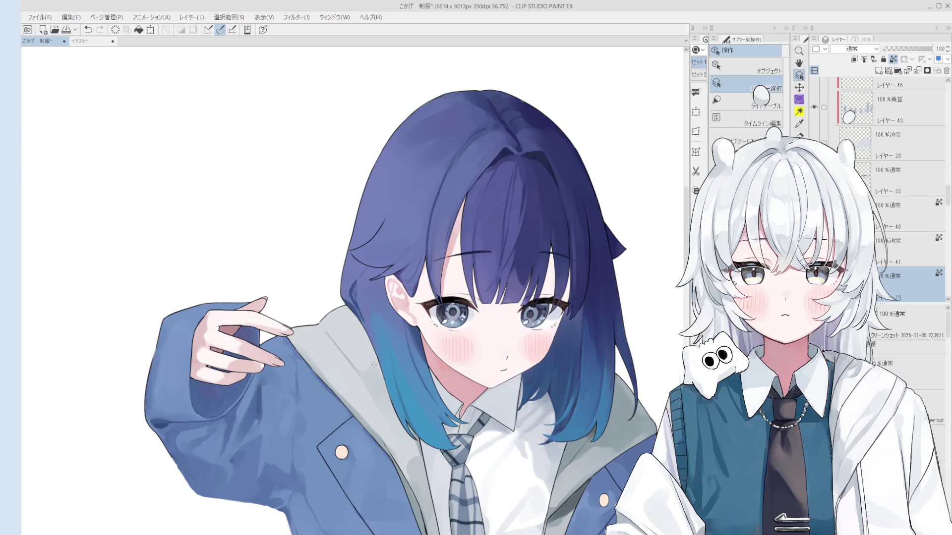
pyautogui.scroll(3, 358, 369)
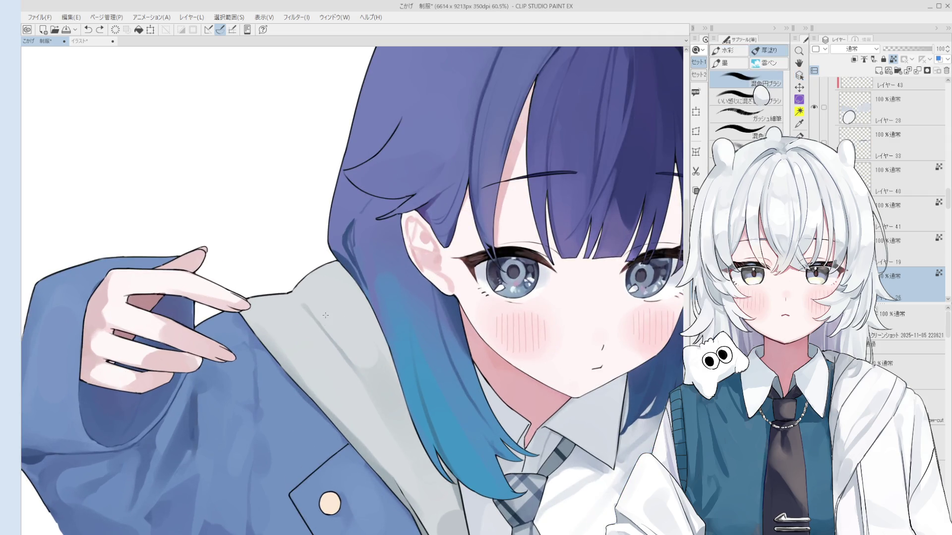
pyautogui.scroll(-4, 357, 367)
pyautogui.scroll(-1, 380, 371)
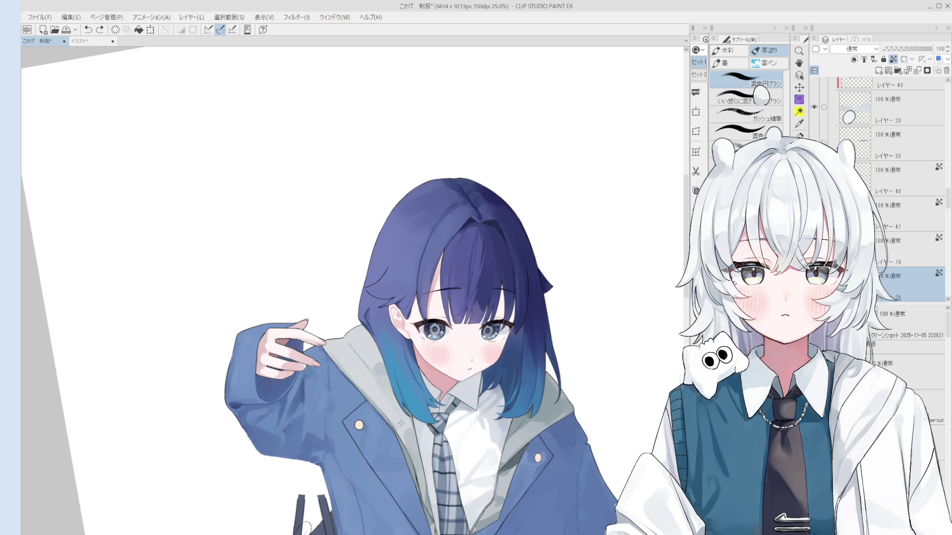
pyautogui.scroll(-1, 402, 421)
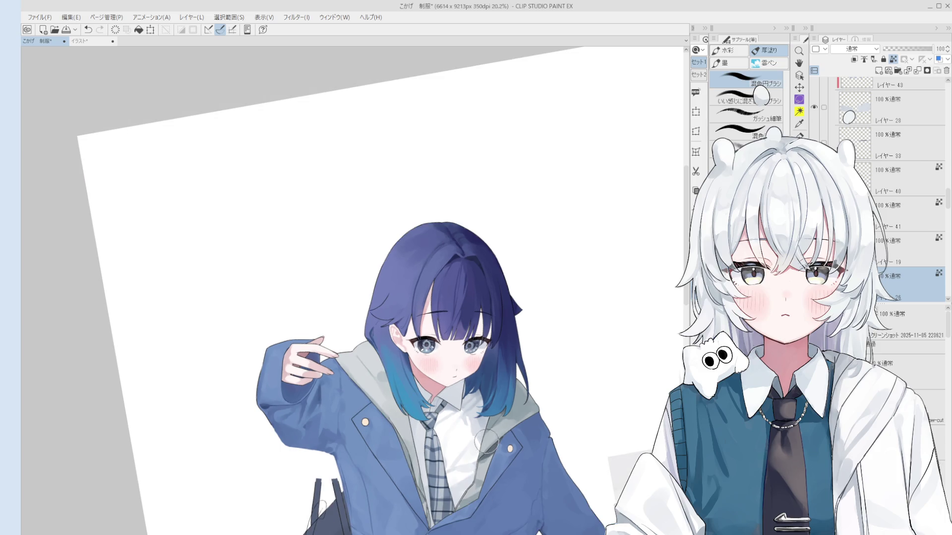
pyautogui.hotkey('ctrl', '@')
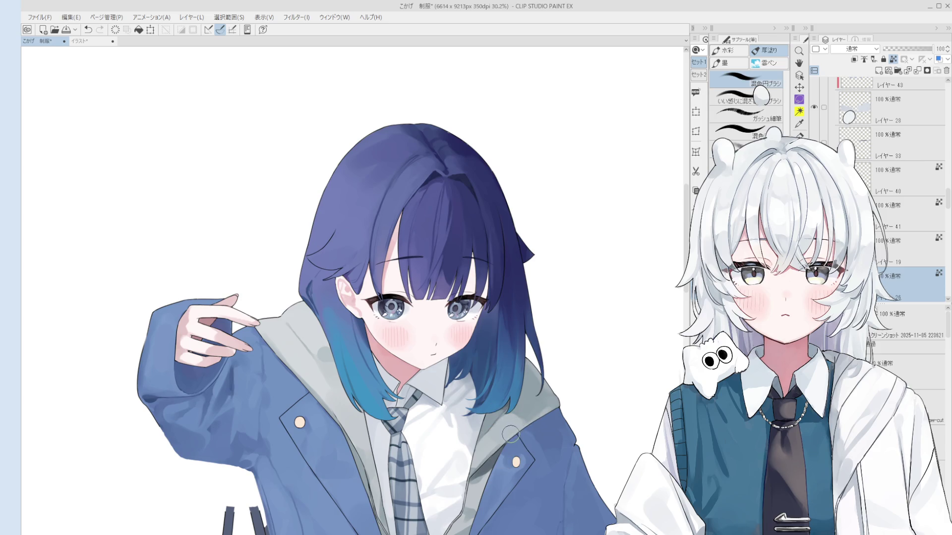
pyautogui.scroll(-1, 510, 426)
pyautogui.scroll(-2, 537, 423)
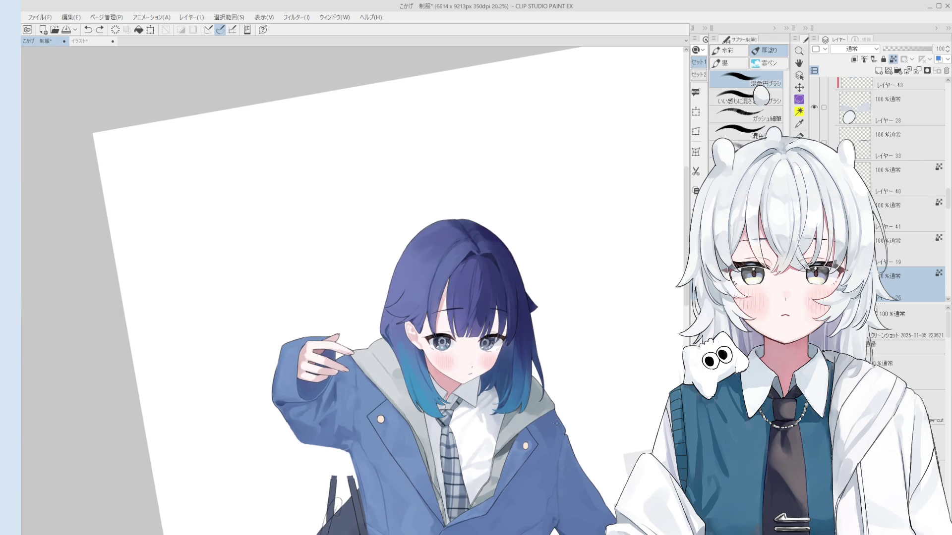
pyautogui.moveTo(500, 459)
pyautogui.mouseDown()
pyautogui.moveTo(510, 337)
pyautogui.moveTo(558, 315)
pyautogui.mouseUp()
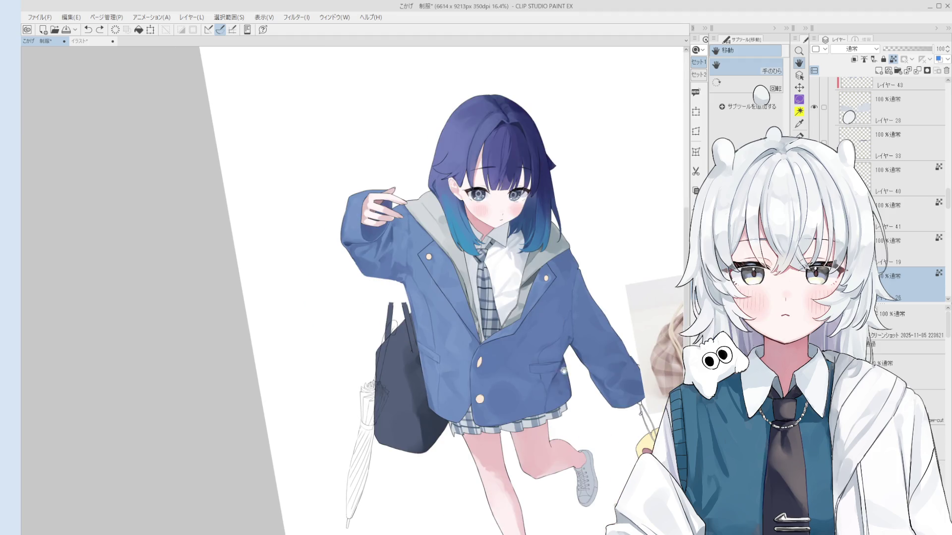
pyautogui.scroll(1, 563, 364)
pyautogui.press('o')
pyautogui.click(539, 411)
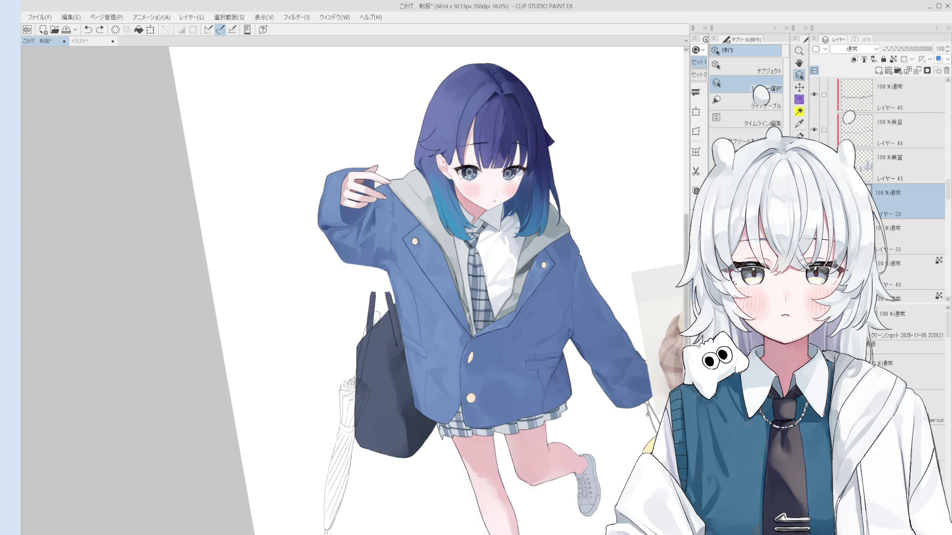
pyautogui.press('b')
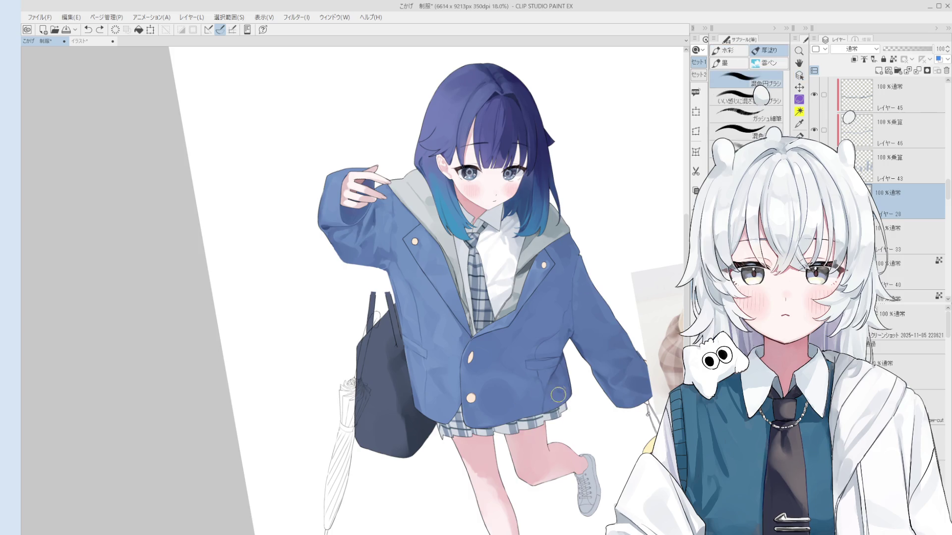
pyautogui.scroll(2, 554, 425)
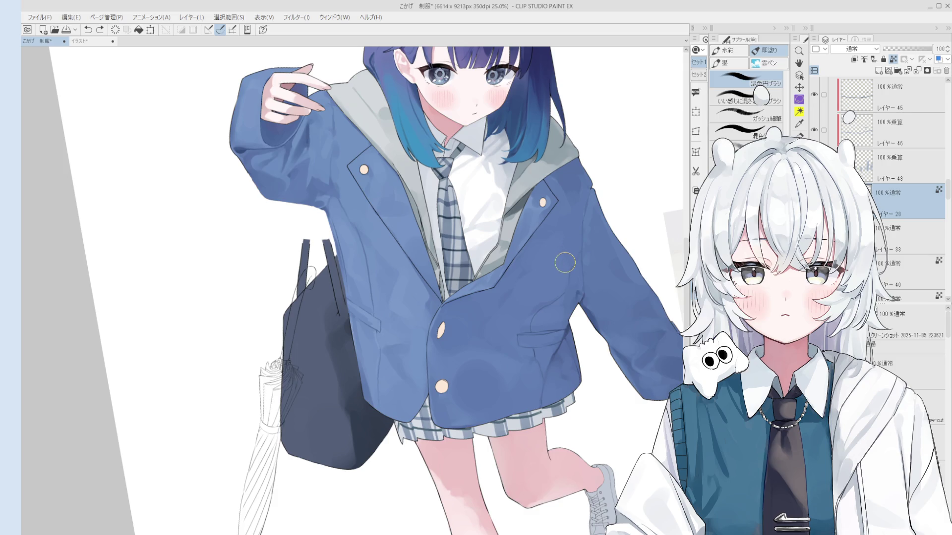
pyautogui.press('o')
pyautogui.scroll(1, 514, 421)
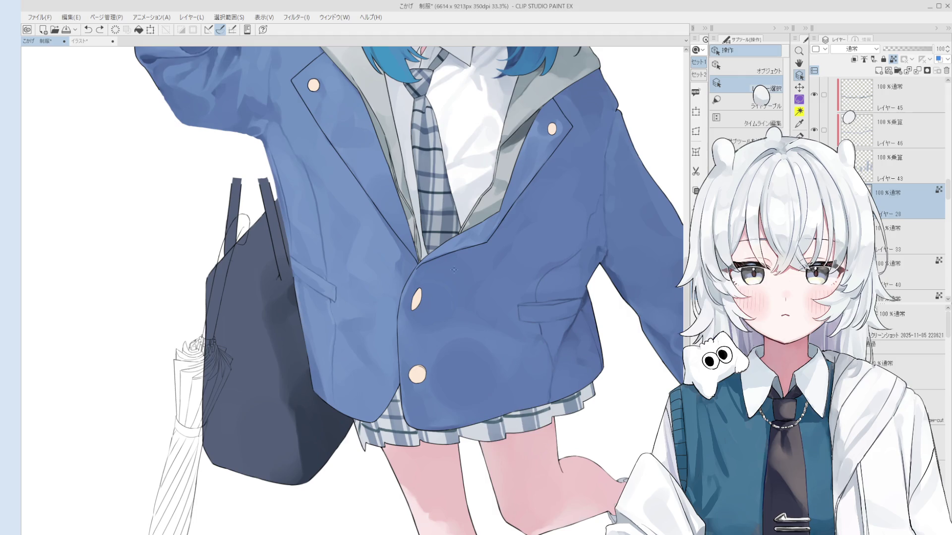
pyautogui.click(432, 204)
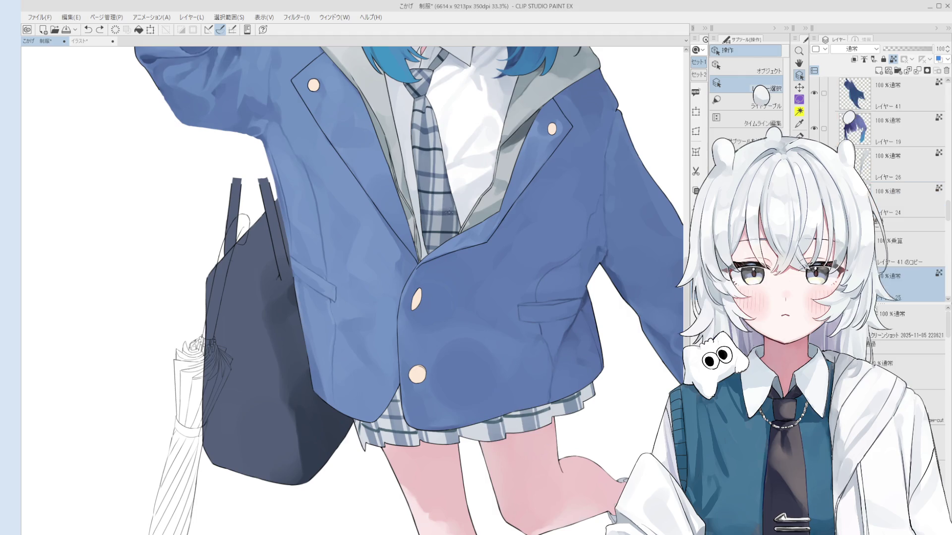
pyautogui.press('b')
pyautogui.scroll(-1, 428, 176)
pyautogui.press('[')
pyautogui.press('[')
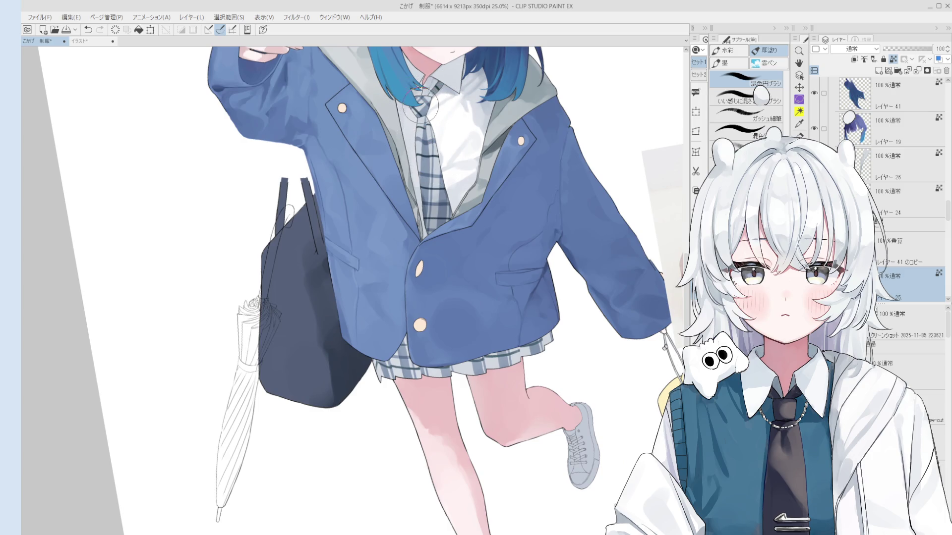
pyautogui.press(']')
pyautogui.scroll(-2, 431, 183)
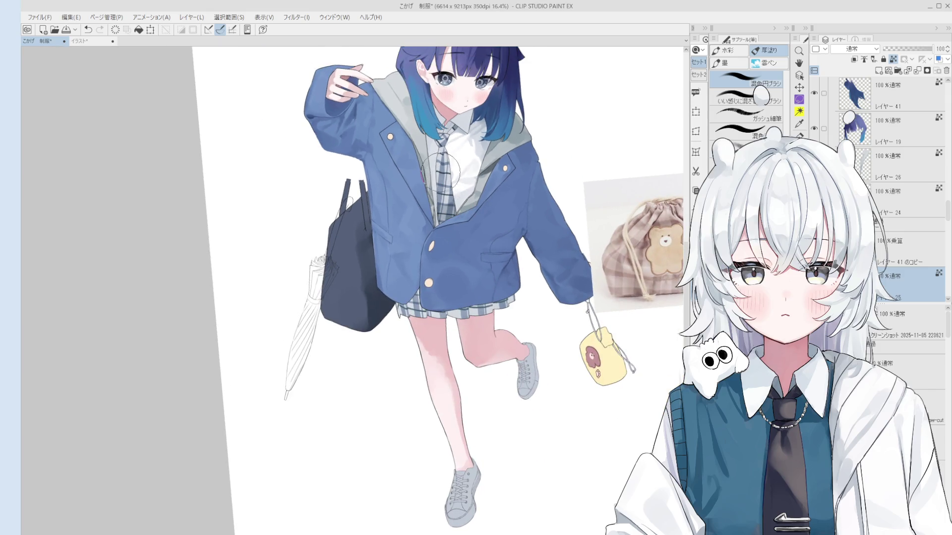
pyautogui.press('h')
pyautogui.moveTo(496, 240); pyautogui.dragTo(494, 254)
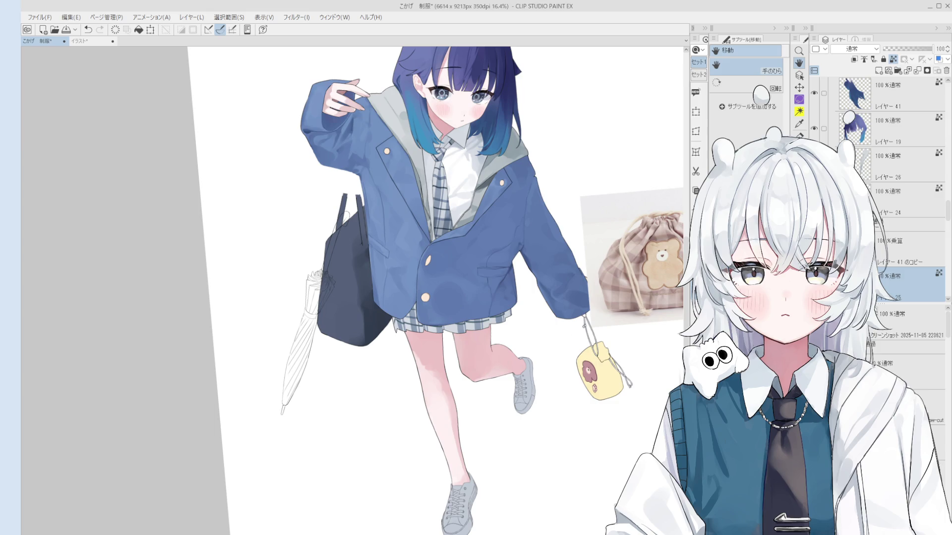
# Pick the sneaker's layer from the canvas, select Layer 39 and set it as the reference layer
pyautogui.press('b')
pyautogui.scroll(3, 464, 283)
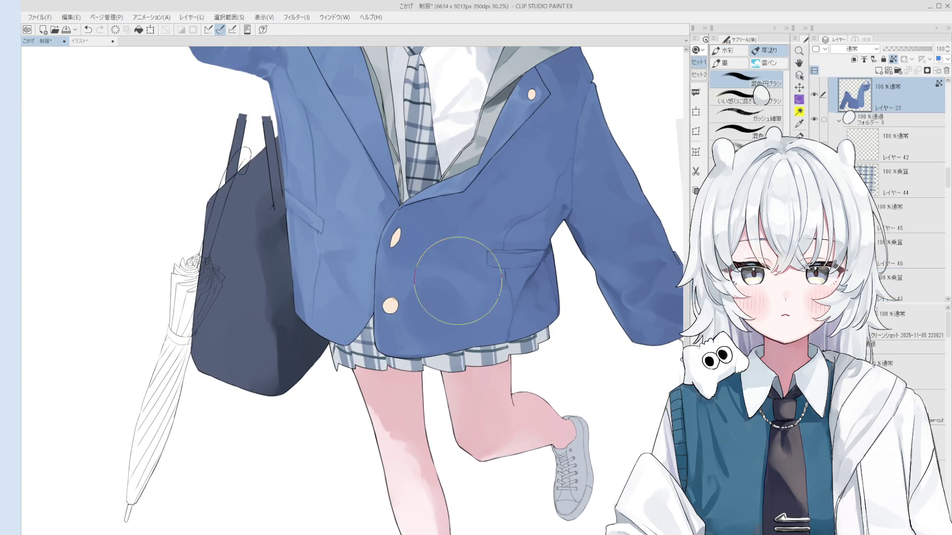
pyautogui.scroll(-3, 462, 280)
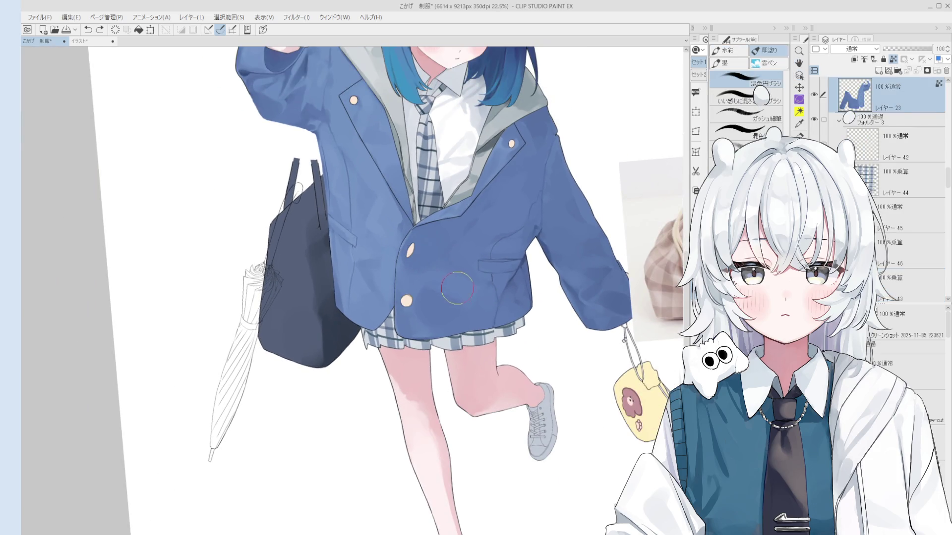
pyautogui.scroll(-1, 464, 281)
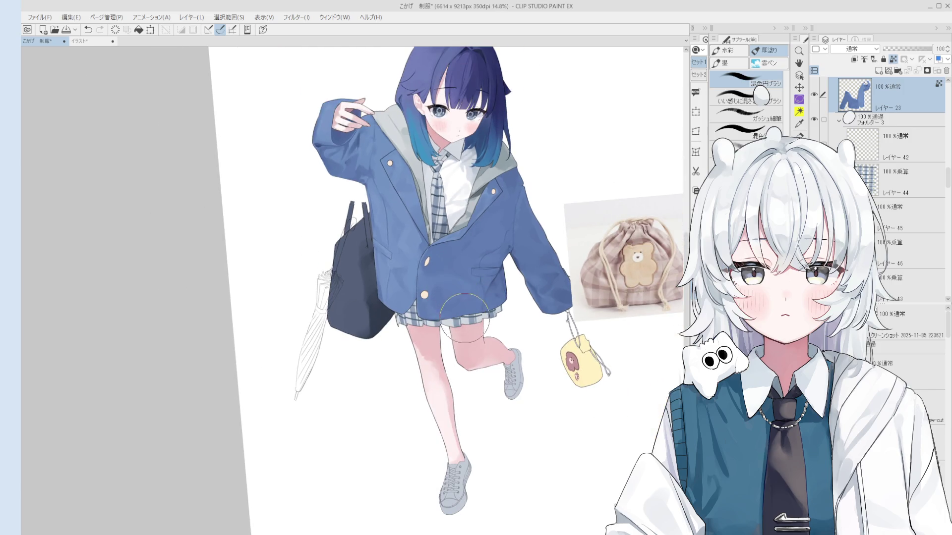
pyautogui.press('space')
pyautogui.press('o')
pyautogui.scroll(6, 456, 488)
pyautogui.click(441, 492)
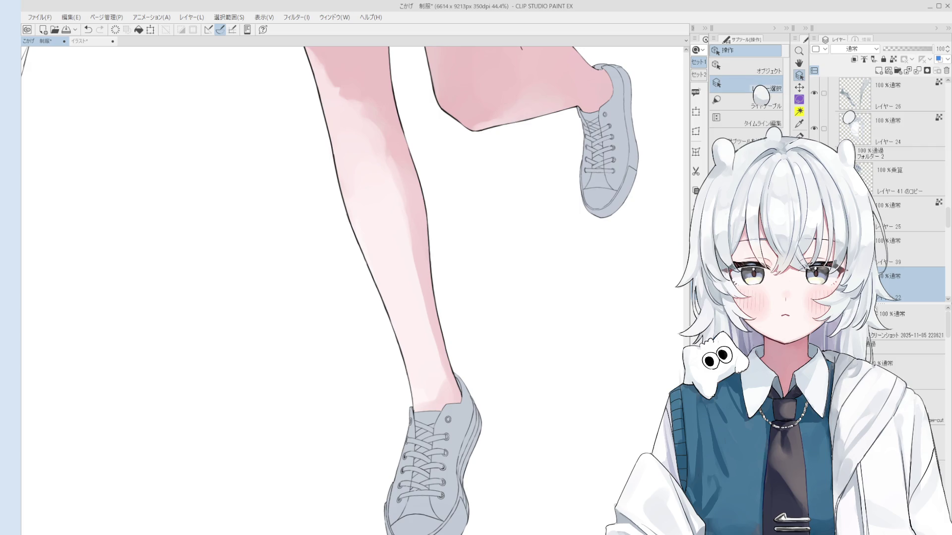
pyautogui.click(885, 236)
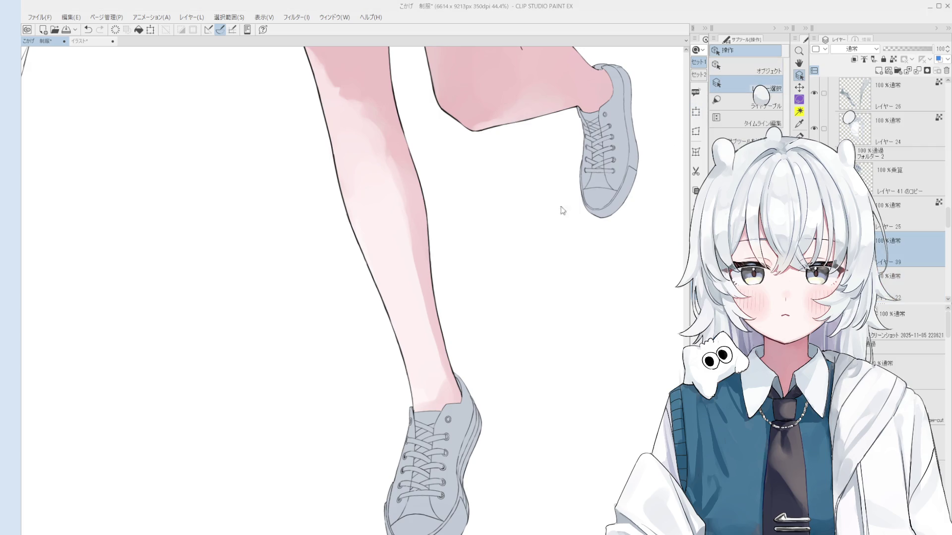
pyautogui.click(854, 59)
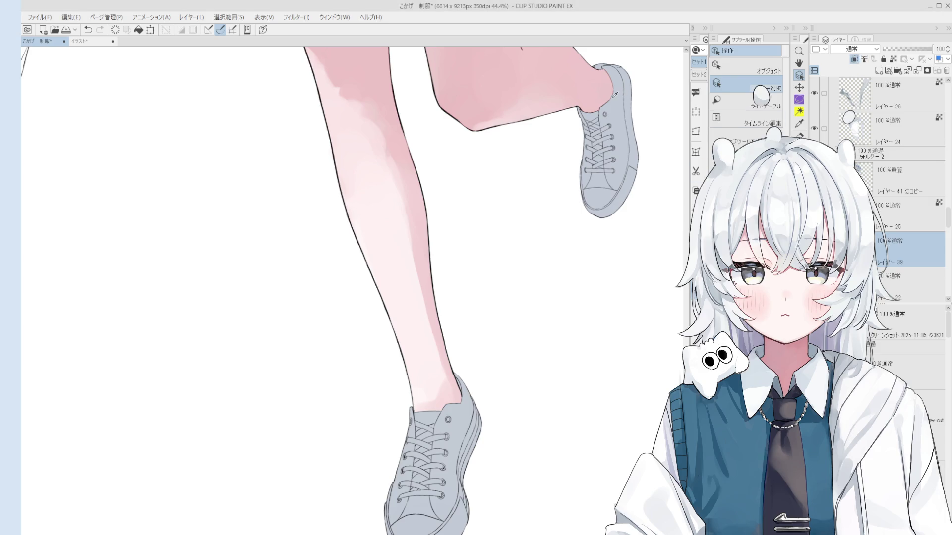
# Test a Fill on the sneaker's sole area, then undo it
pyautogui.press('g')
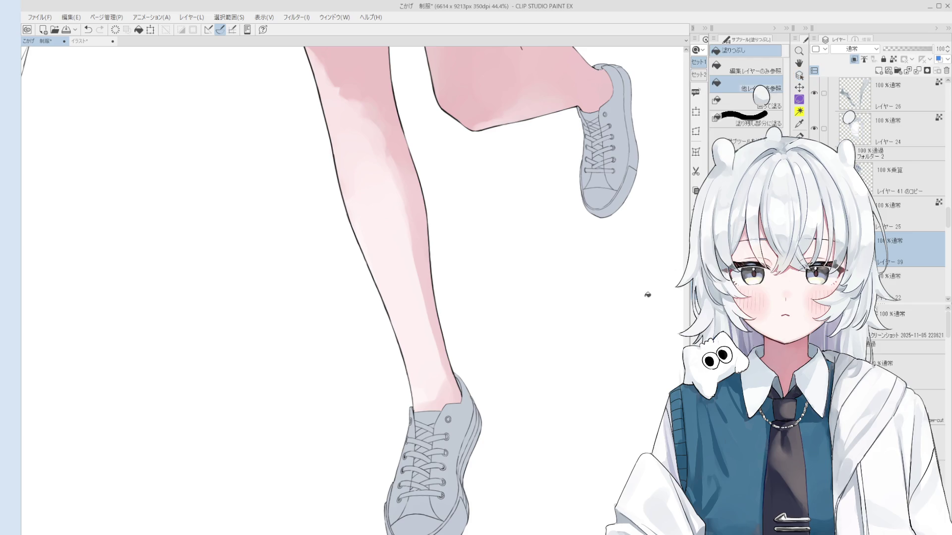
pyautogui.click(470, 475)
pyautogui.hotkey('ctrl', 'z')
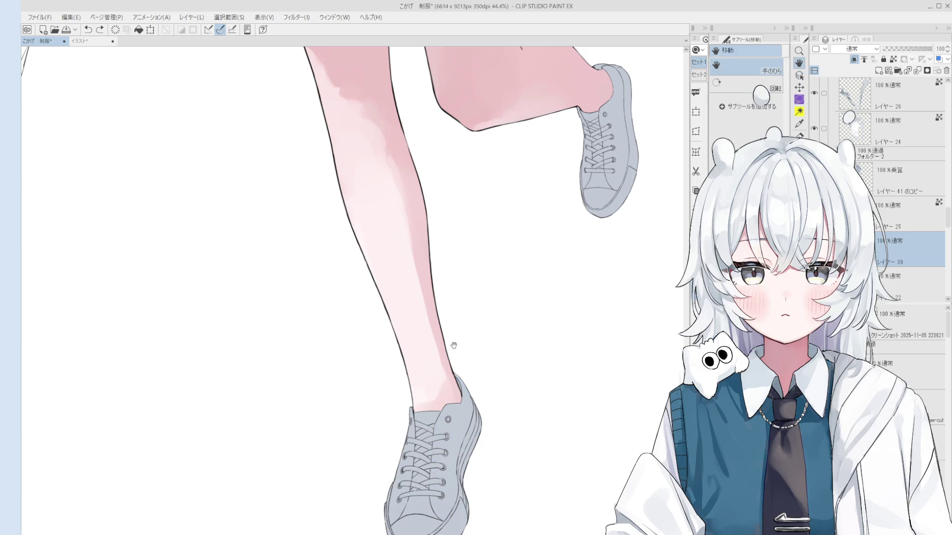
# Fill the sneaker's sole and side midsole strips with teal, replacing a trial white fill
pyautogui.moveTo(453, 334); pyautogui.dragTo(534, 201)
pyautogui.scroll(2, 554, 223)
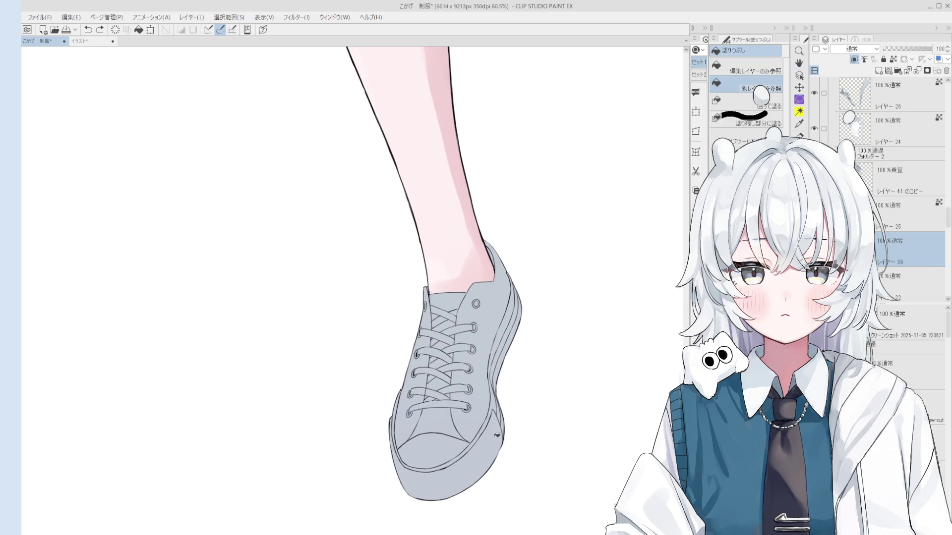
pyautogui.click(495, 405)
pyautogui.press('b')
pyautogui.hotkey('ctrl', 'z')
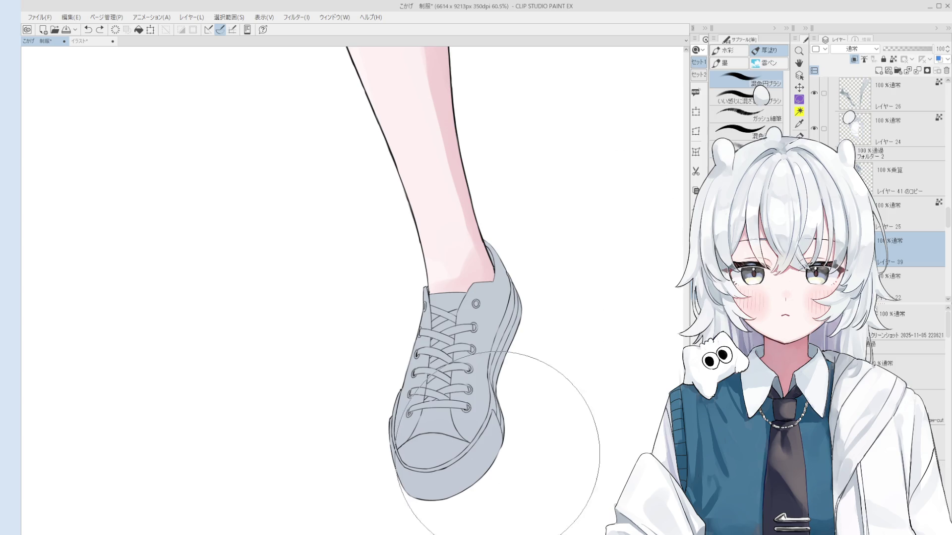
pyautogui.press('g')
pyautogui.click(463, 465)
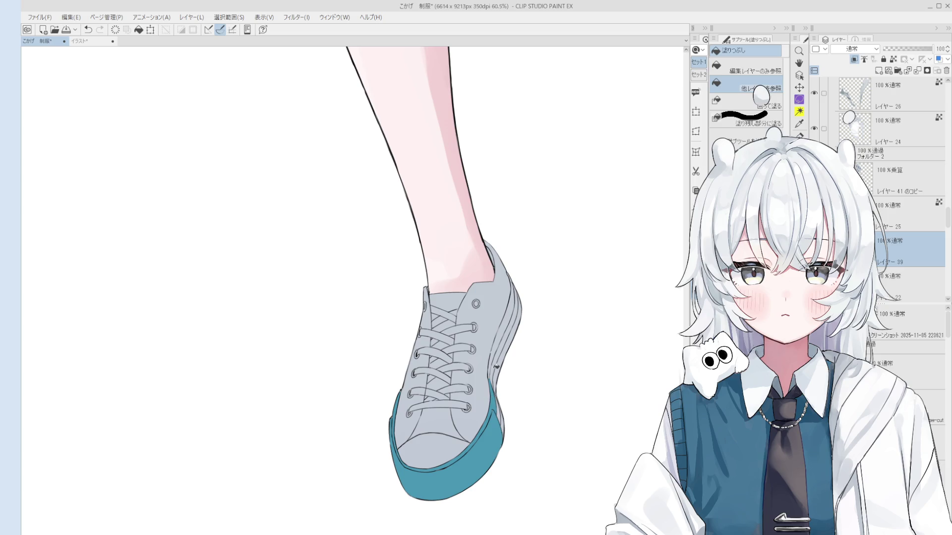
pyautogui.click(496, 368)
pyautogui.click(504, 352)
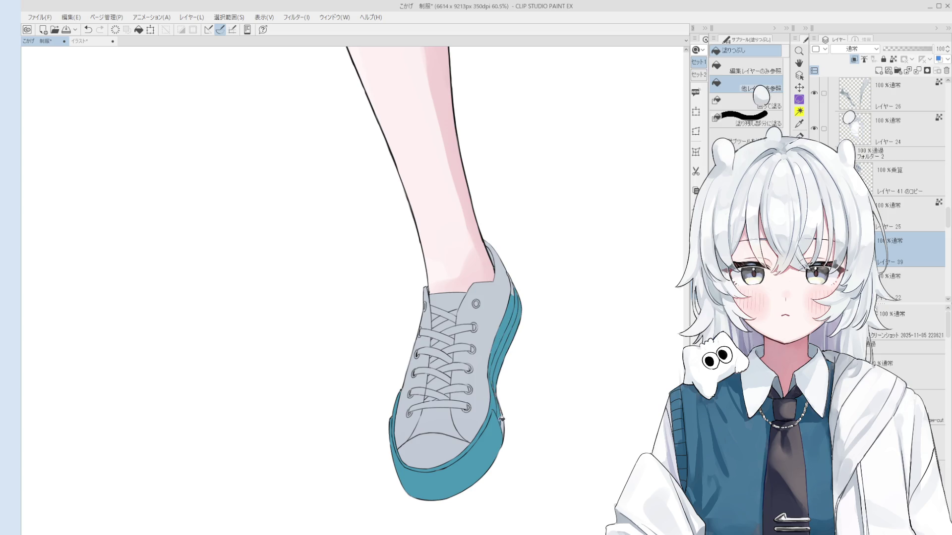
# Brush over the pale smudge on the teal sole and paint teal up the heel's outer edge
pyautogui.press('b')
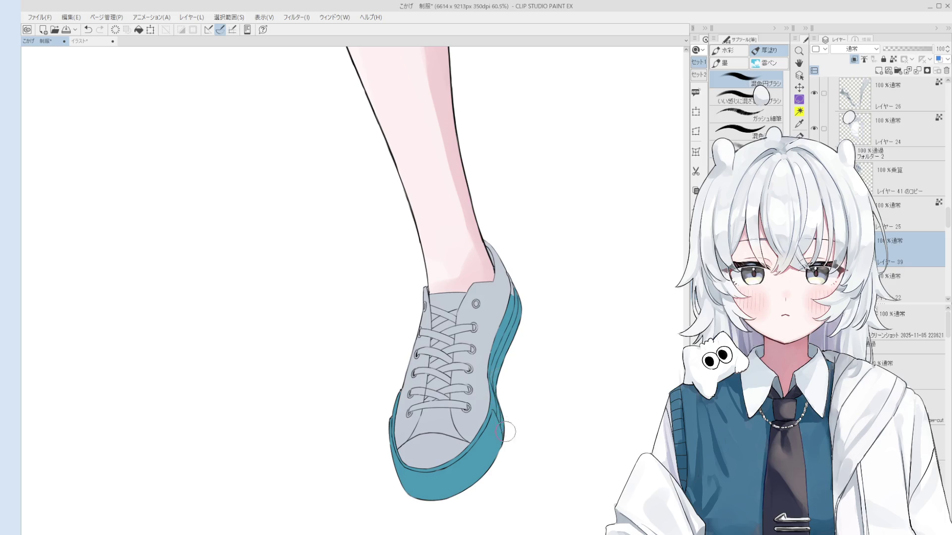
pyautogui.scroll(2, 452, 495)
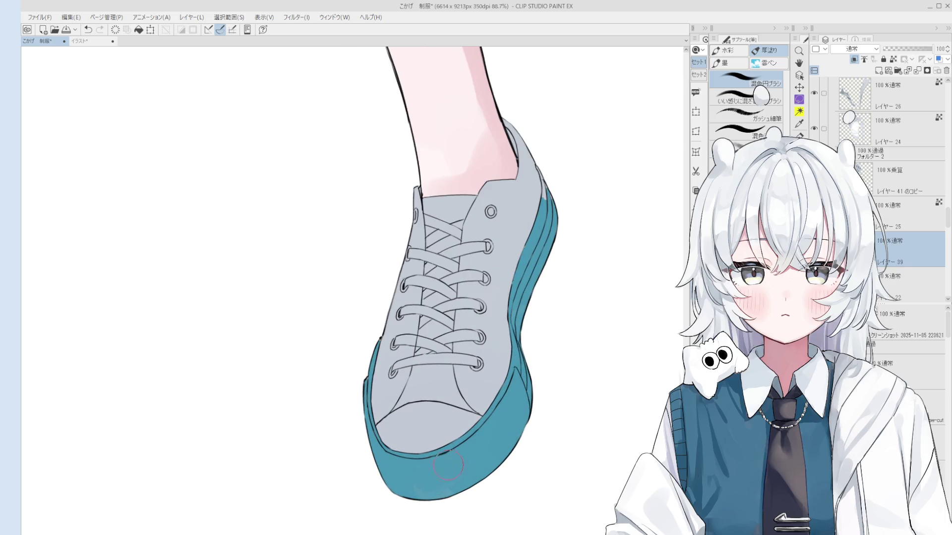
pyautogui.moveTo(391, 488); pyautogui.dragTo(431, 499)
pyautogui.scroll(3, 479, 468)
pyautogui.hscroll(2, 478, 468)
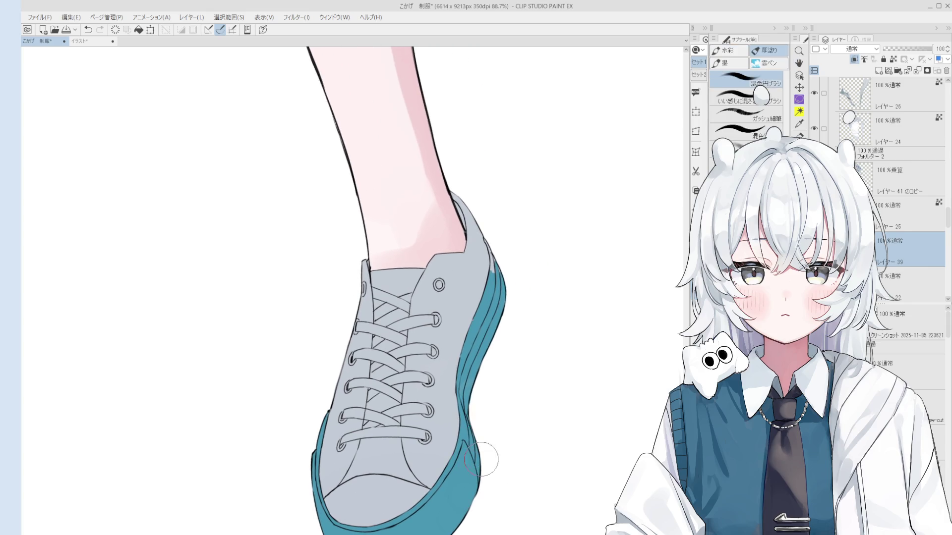
pyautogui.keyDown('ctrl'); pyautogui.scroll(5, 471, 376); pyautogui.keyUp('ctrl')
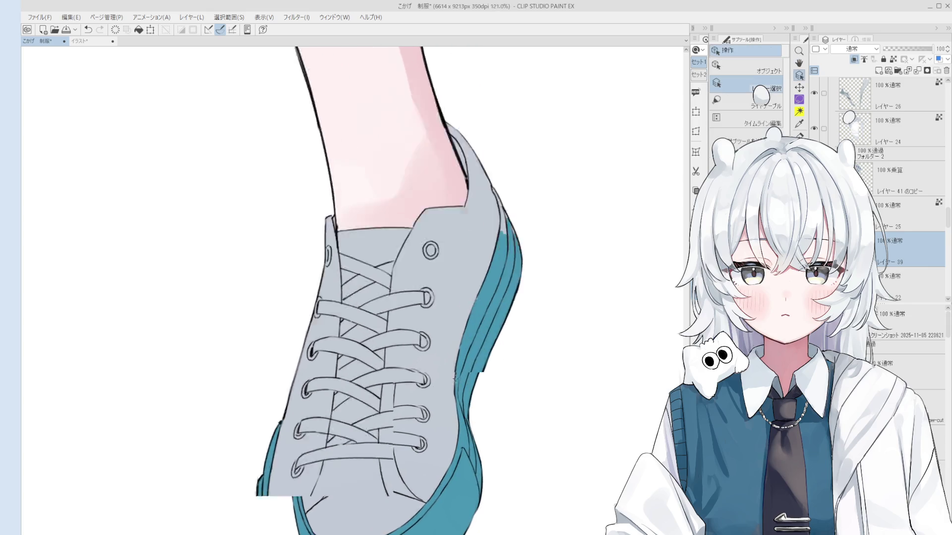
pyautogui.keyDown('ctrl'); pyautogui.scroll(-3, 448, 360); pyautogui.keyUp('ctrl')
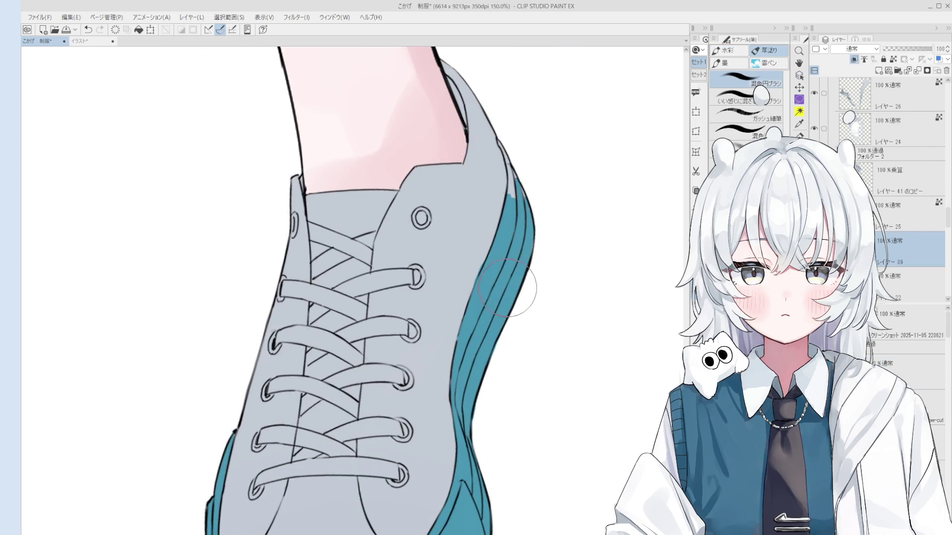
pyautogui.keyDown('ctrl'); pyautogui.scroll(-1, 516, 290); pyautogui.keyUp('ctrl')
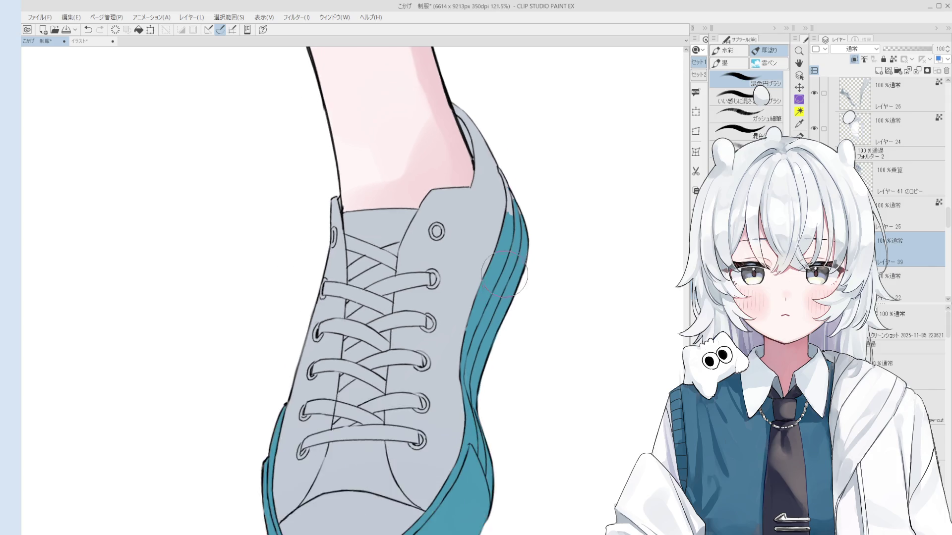
pyautogui.moveTo(517, 294); pyautogui.dragTo(500, 238)
# Save the sneaker illustration with Ctrl+S, then zoom in and out to inspect the shoe heel
pyautogui.press('e')
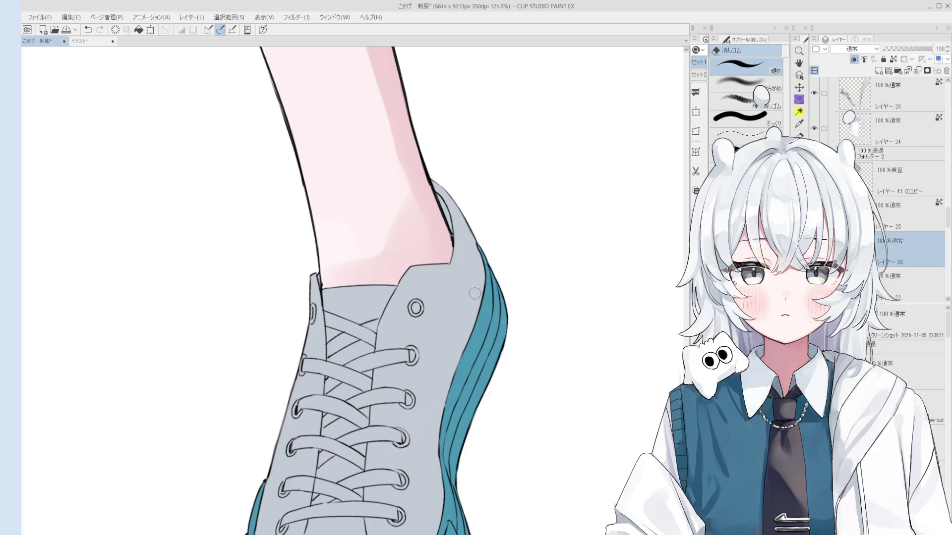
pyautogui.press('b')
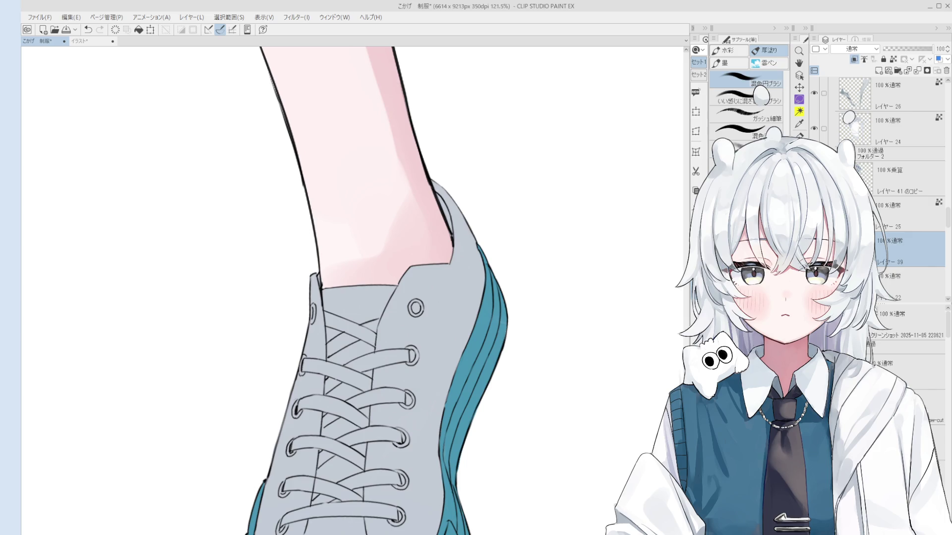
pyautogui.hotkey('ctrl', 's')
pyautogui.scroll(-2, 442, 369)
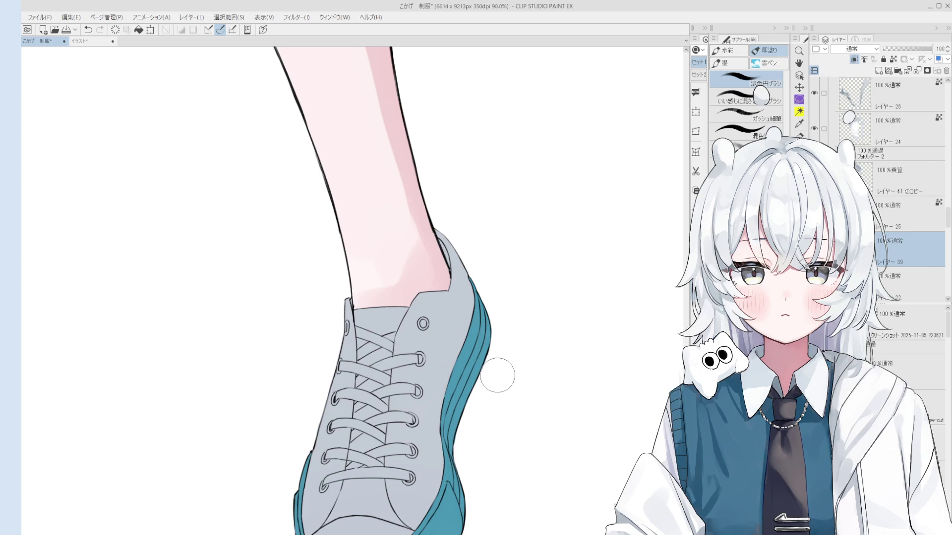
pyautogui.press('o')
pyautogui.scroll(3, 478, 347)
pyautogui.press('b')
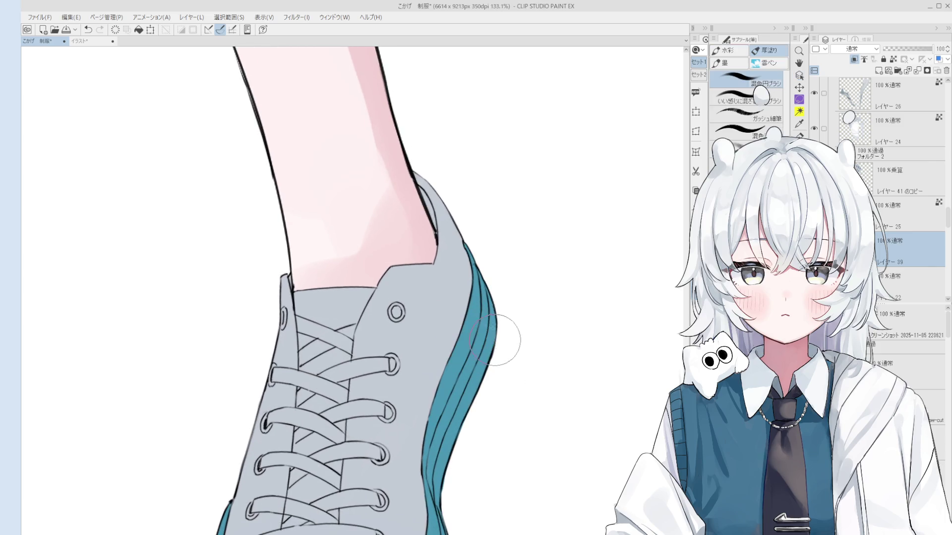
pyautogui.scroll(-2, 504, 340)
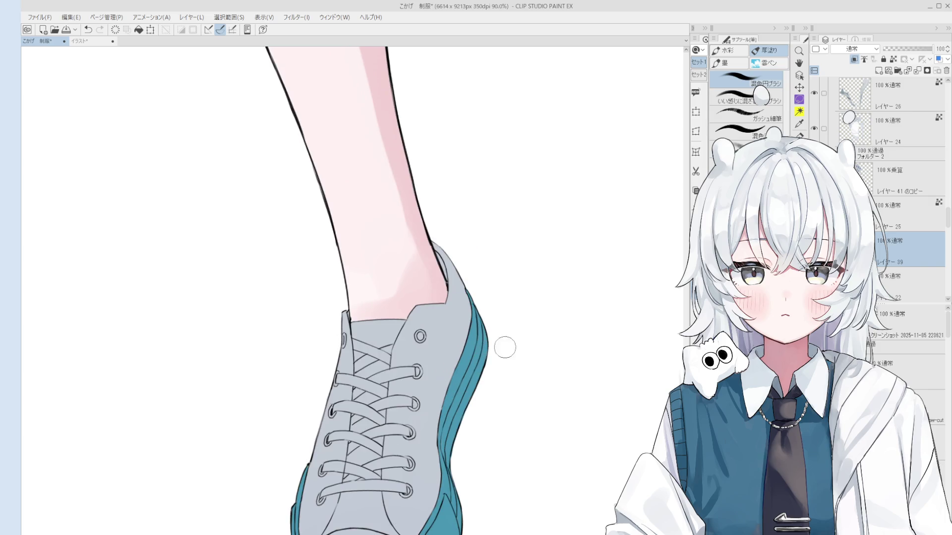
pyautogui.scroll(1, 466, 402)
pyautogui.scroll(-4, 466, 402)
# Select layer 22 and set the Fill tool to refer to other layers
pyautogui.press('h')
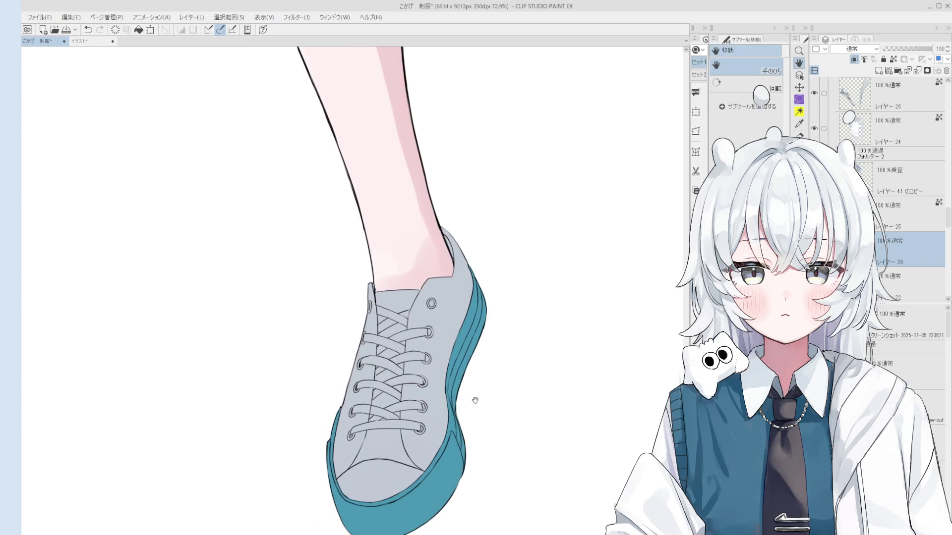
pyautogui.press('e')
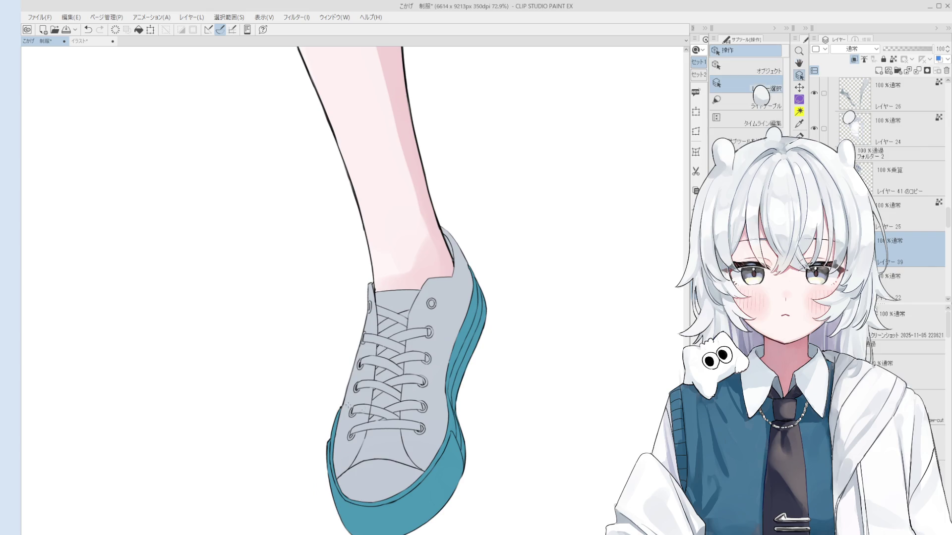
pyautogui.scroll(10, 347, 446)
pyautogui.keyDown('ctrl'); pyautogui.keyDown('shift'); pyautogui.click(344, 404); pyautogui.keyUp('shift'); pyautogui.keyUp('ctrl')
pyautogui.scroll(-8, 343, 402)
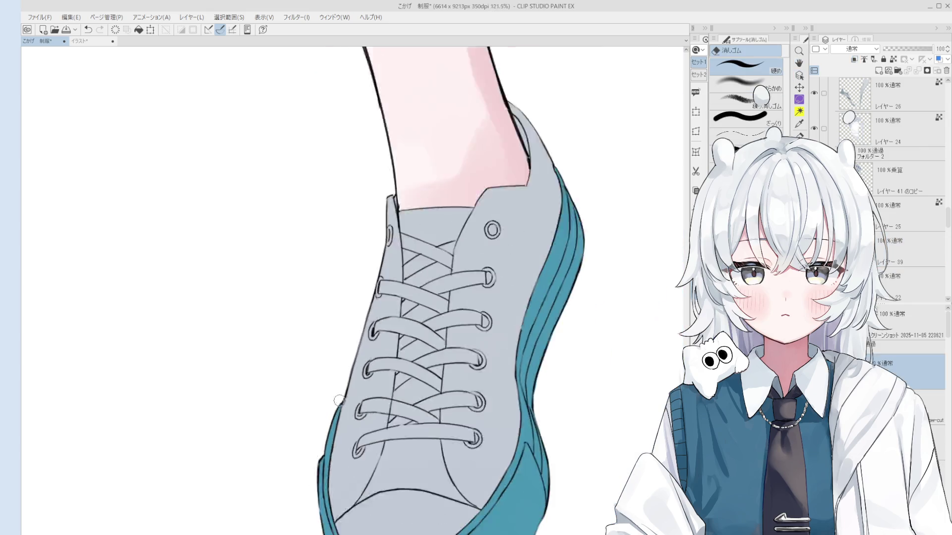
pyautogui.press('h')
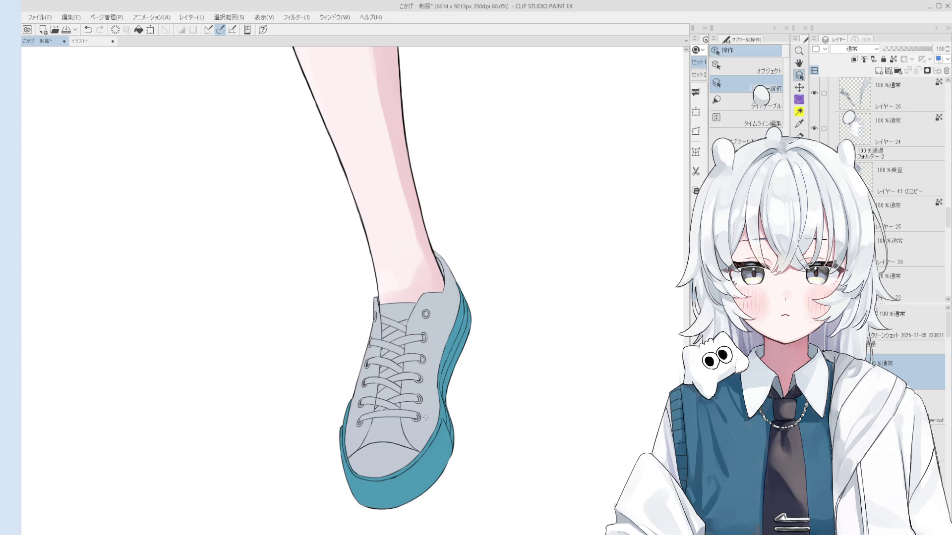
pyautogui.keyDown('ctrl'); pyautogui.keyDown('shift'); pyautogui.click(420, 406); pyautogui.keyUp('shift'); pyautogui.keyUp('ctrl')
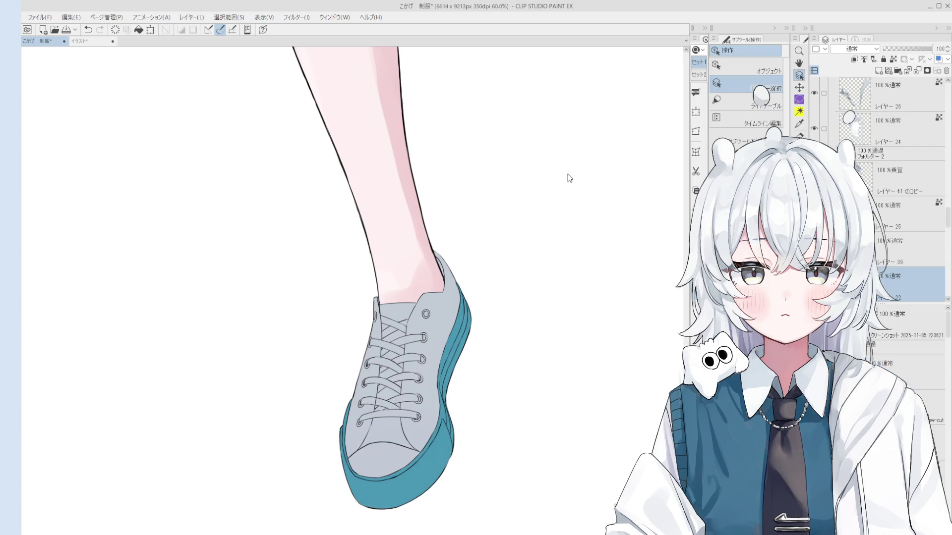
pyautogui.press('g')
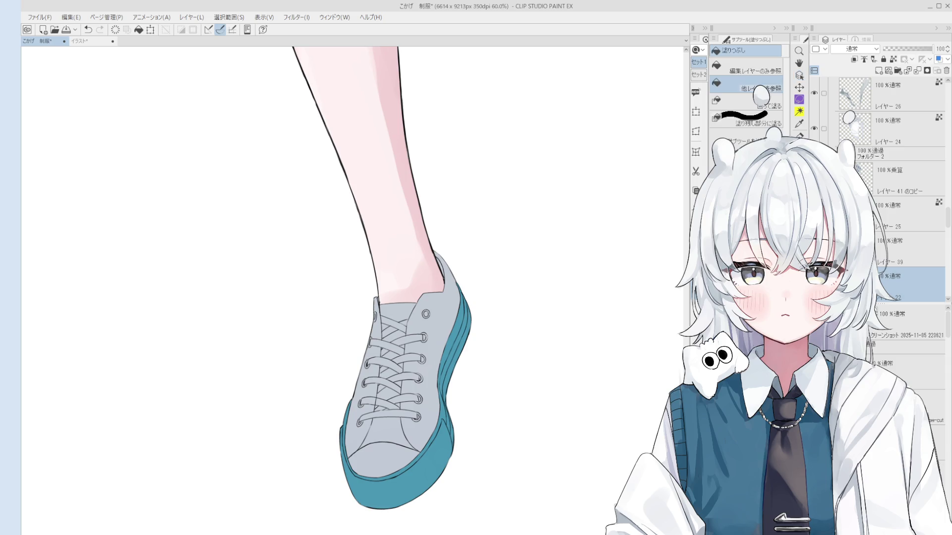
pyautogui.click(853, 59)
# Flat-fill the outer, inner and upper side panels and the strip beside the laces purple
pyautogui.click(425, 428)
pyautogui.click(367, 417)
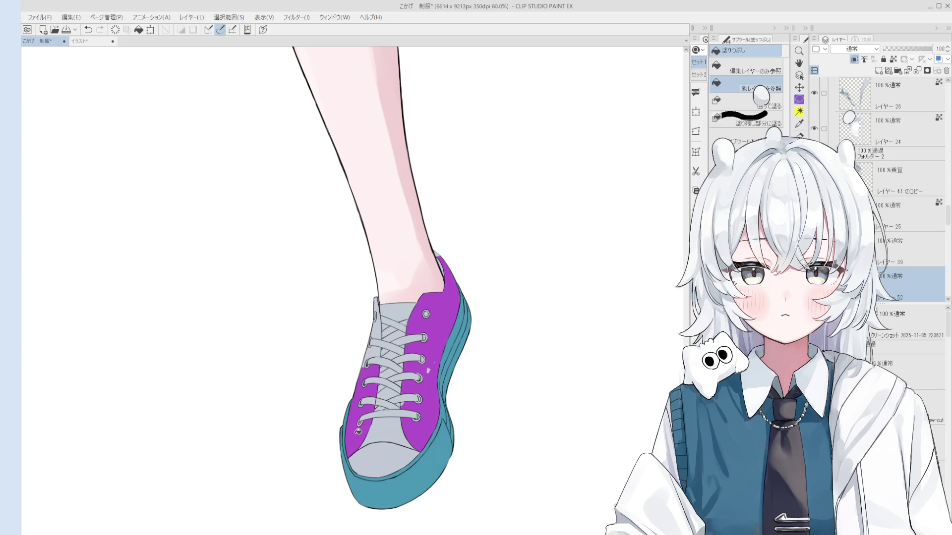
pyautogui.click(371, 353)
pyautogui.click(381, 316)
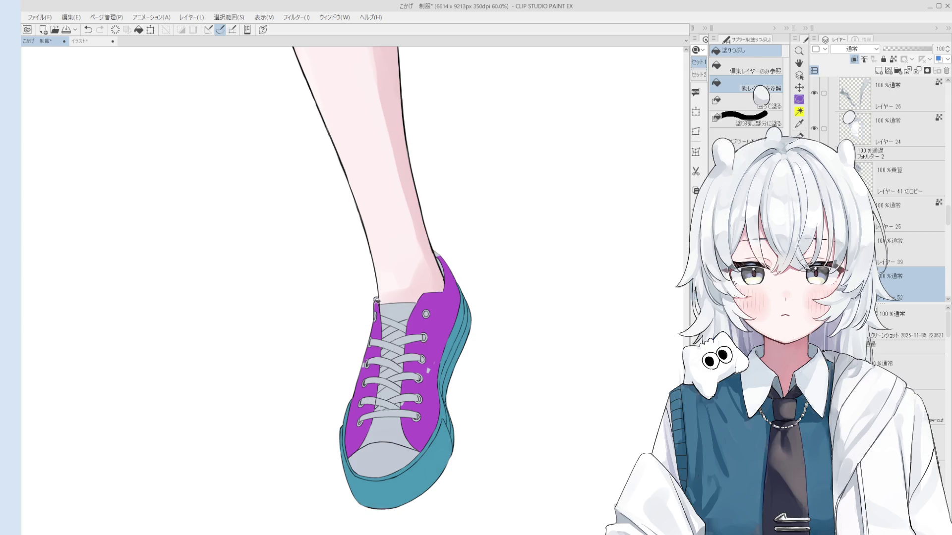
# Brush purple over the gaps by the left and right eyelets and the heel collar
pyautogui.press('b')
pyautogui.scroll(2, 374, 297)
pyautogui.scroll(1, 375, 318)
pyautogui.moveTo(374, 346)
pyautogui.mouseDown()
pyautogui.moveTo(364, 415)
pyautogui.moveTo(365, 388)
pyautogui.mouseUp()
pyautogui.scroll(-2, 365, 389)
pyautogui.moveTo(357, 483); pyautogui.dragTo(356, 439)
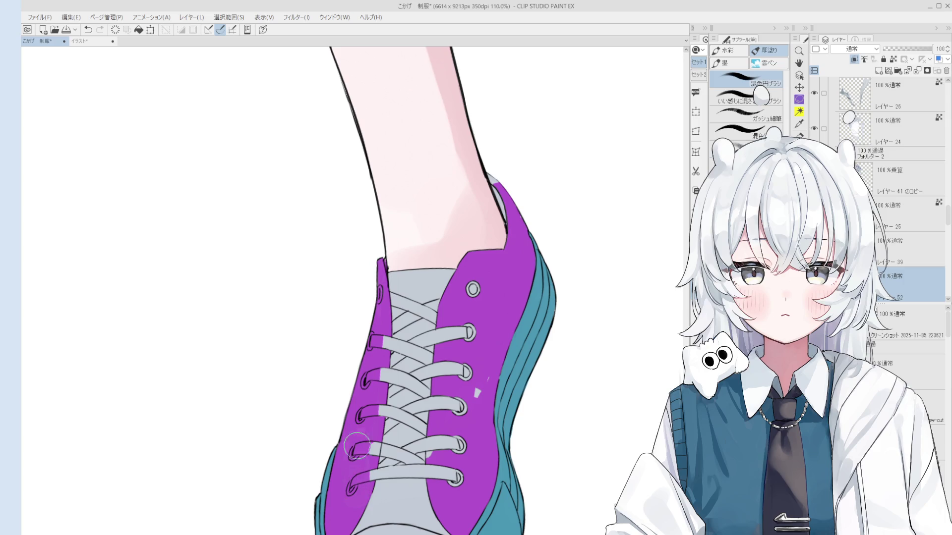
pyautogui.scroll(-5, 357, 440)
pyautogui.moveTo(464, 376)
pyautogui.mouseDown()
pyautogui.moveTo(444, 350)
pyautogui.moveTo(436, 369)
pyautogui.mouseUp()
pyautogui.moveTo(456, 317)
pyautogui.mouseDown()
pyautogui.moveTo(468, 266)
pyautogui.moveTo(473, 294)
pyautogui.mouseUp()
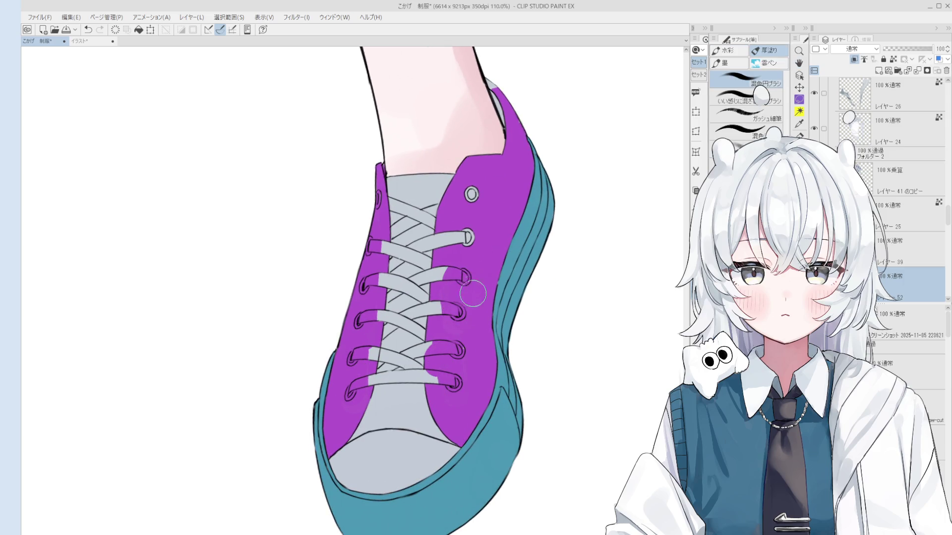
pyautogui.moveTo(472, 193); pyautogui.dragTo(433, 288)
pyautogui.moveTo(455, 165); pyautogui.dragTo(454, 168)
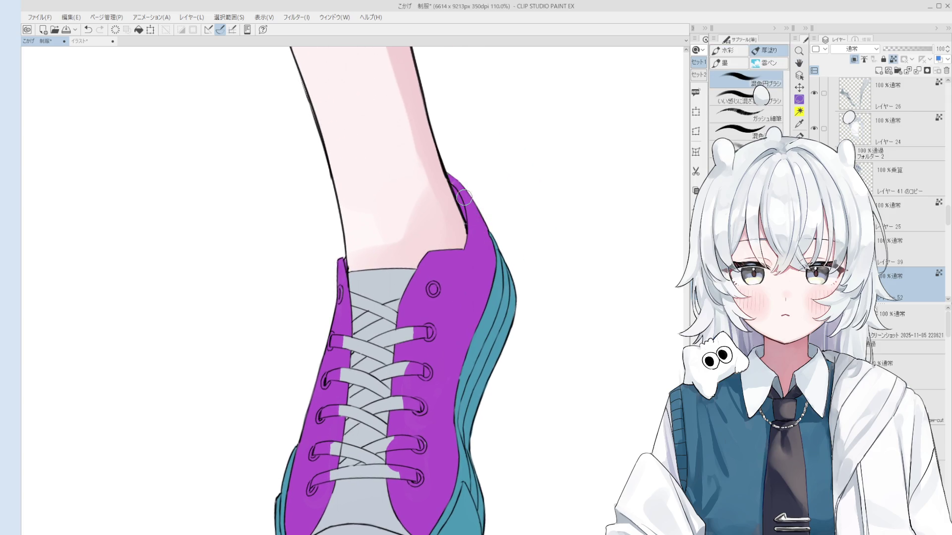
# Zoom out and hide the purple side-panel colour so the shoe shows grey
pyautogui.press('e')
pyautogui.press('h')
pyautogui.scroll(-2, 487, 315)
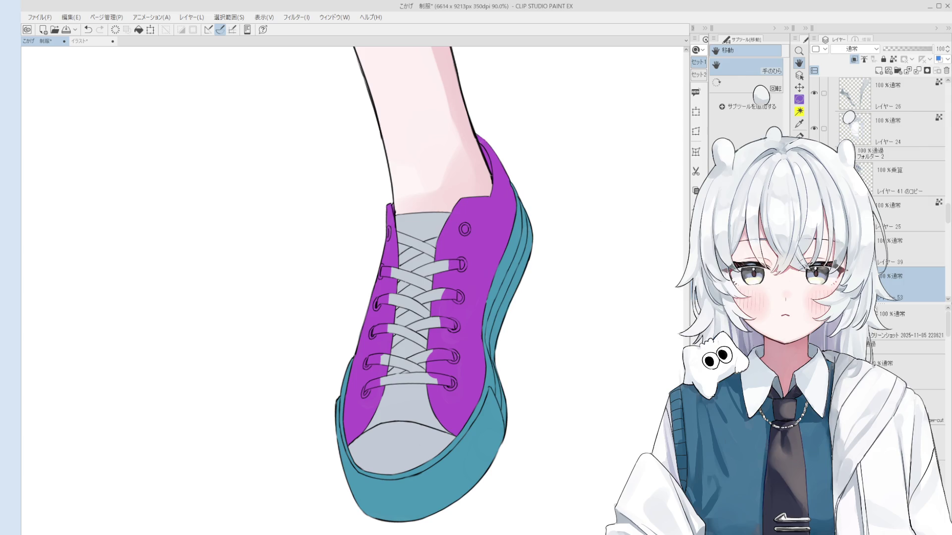
pyautogui.scroll(-3, 892, 198)
pyautogui.press('Delete')
# Flat-fill each lace piece red, working from the bottom row up to the top
pyautogui.press('g')
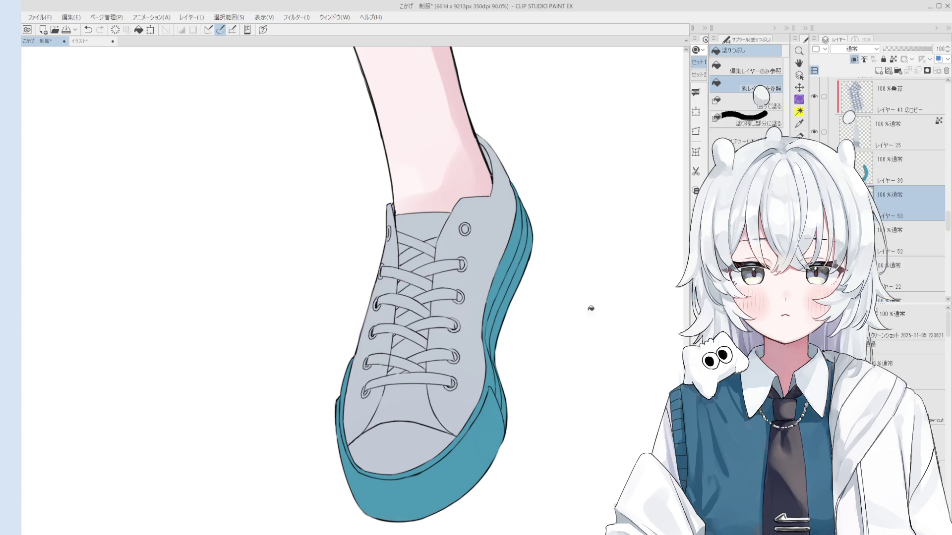
pyautogui.scroll(2, 434, 379)
pyautogui.click(435, 379)
pyautogui.click(405, 361)
pyautogui.click(398, 365)
pyautogui.click(433, 345)
pyautogui.click(451, 348)
pyautogui.click(370, 352)
pyautogui.click(394, 323)
pyautogui.click(433, 304)
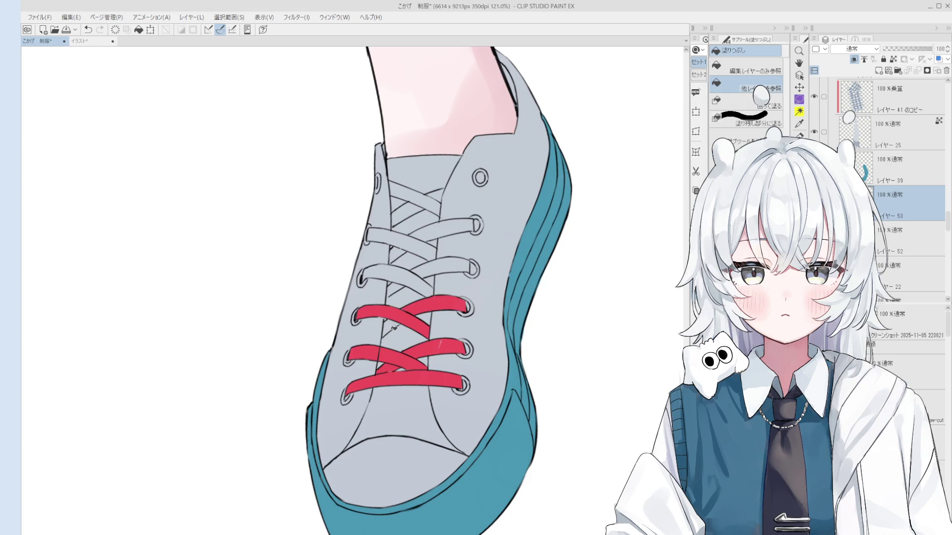
pyautogui.click(391, 329)
pyautogui.click(395, 291)
pyautogui.click(411, 288)
pyautogui.click(444, 262)
pyautogui.click(396, 243)
pyautogui.click(449, 229)
pyautogui.click(398, 256)
pyautogui.click(408, 214)
pyautogui.click(419, 197)
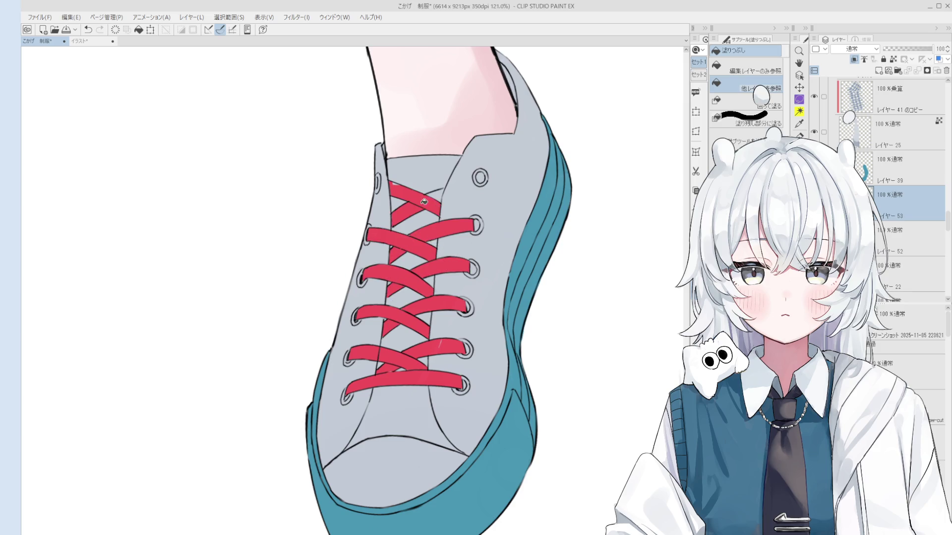
# Rotate the view so the shoe stands upright and shrink the brush for lace touch-ups
pyautogui.scroll(2, 442, 192)
pyautogui.press('b')
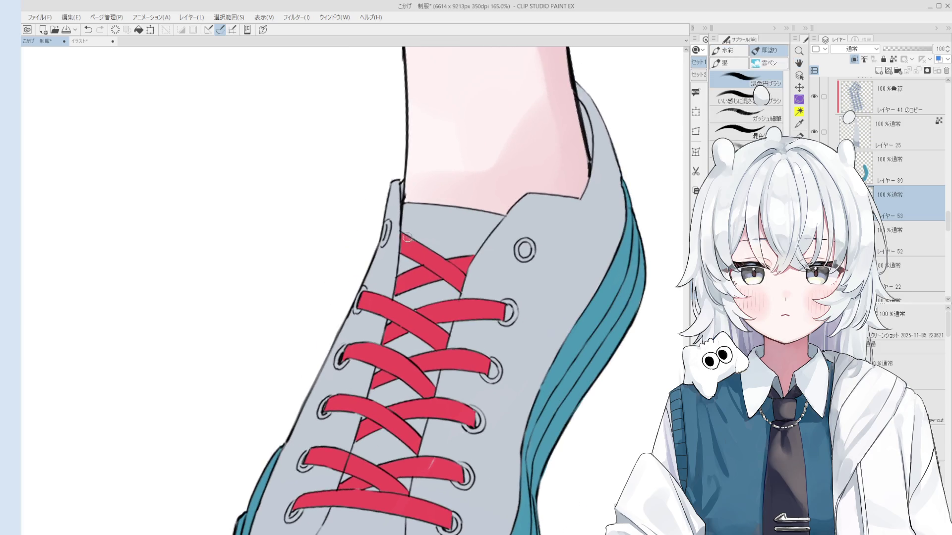
pyautogui.press('-')
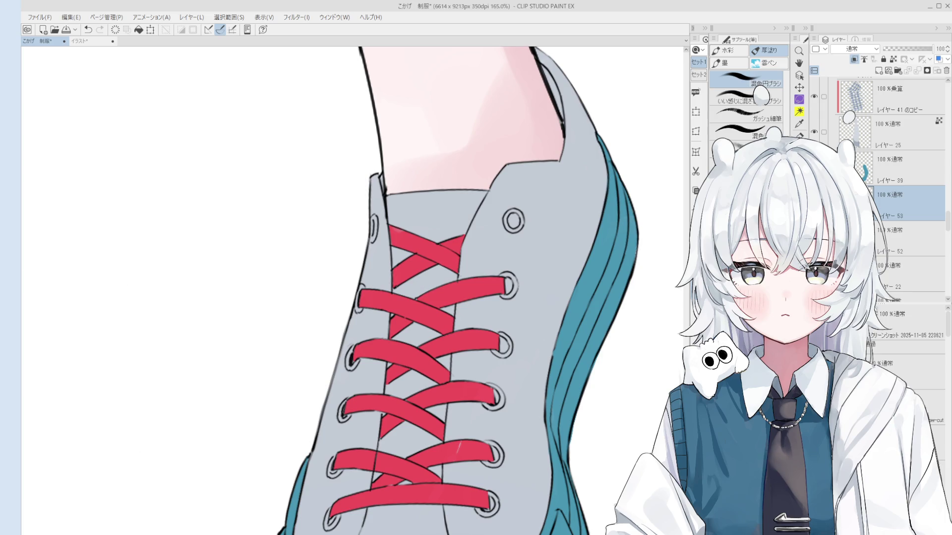
pyautogui.scroll(2, 492, 261)
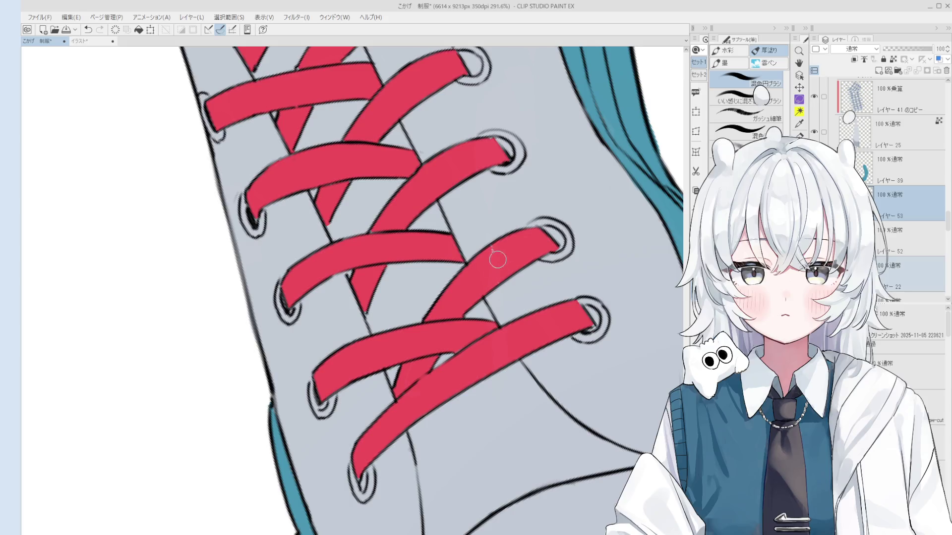
pyautogui.scroll(2, 492, 262)
pyautogui.press('[')
pyautogui.press('[')
pyautogui.press('[')
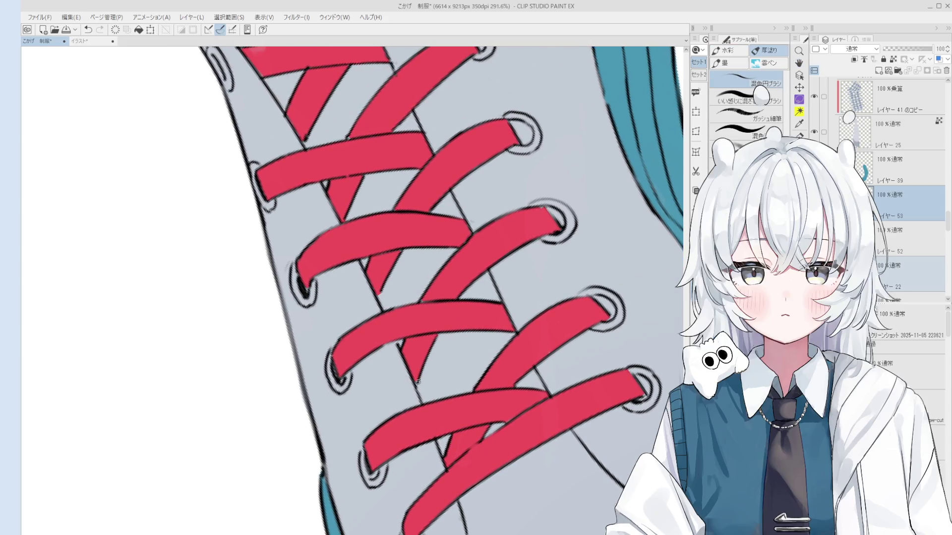
pyautogui.scroll(1, 418, 374)
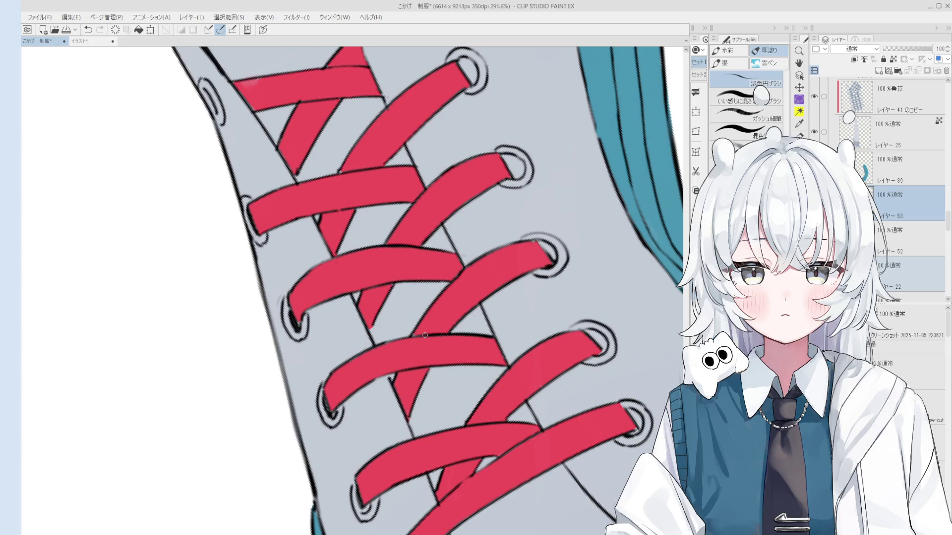
pyautogui.scroll(-2, 417, 342)
pyautogui.moveTo(404, 363)
pyautogui.mouseDown()
pyautogui.moveTo(450, 378)
pyautogui.moveTo(456, 370)
pyautogui.mouseUp()
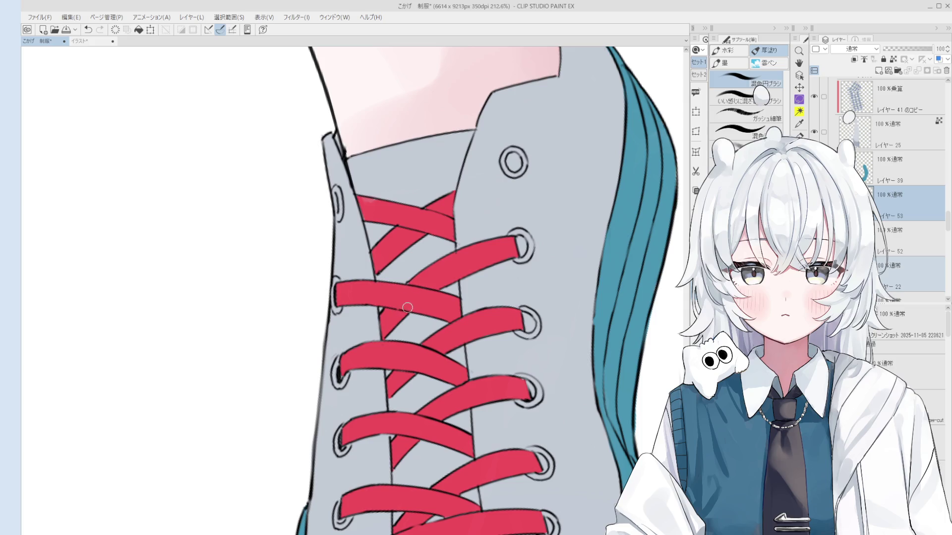
pyautogui.moveTo(432, 351); pyautogui.dragTo(449, 364)
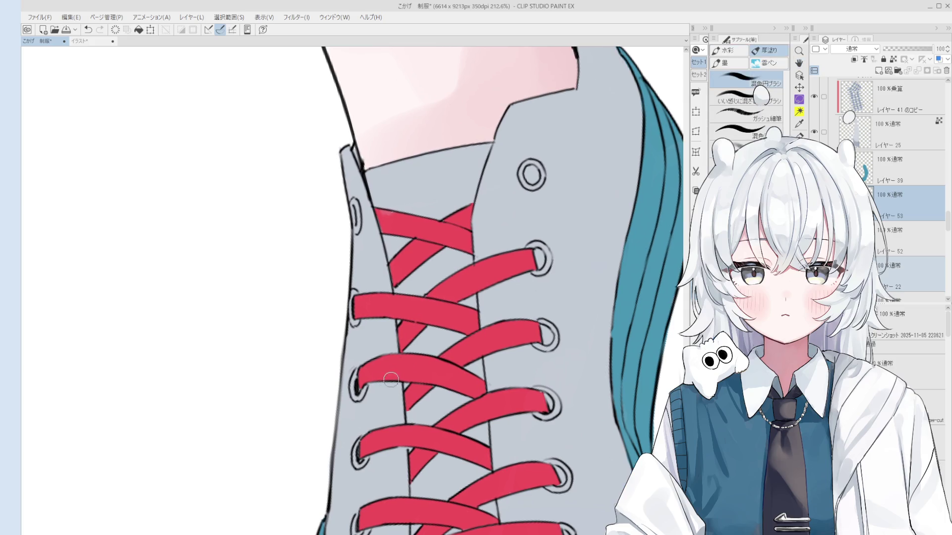
pyautogui.press('e')
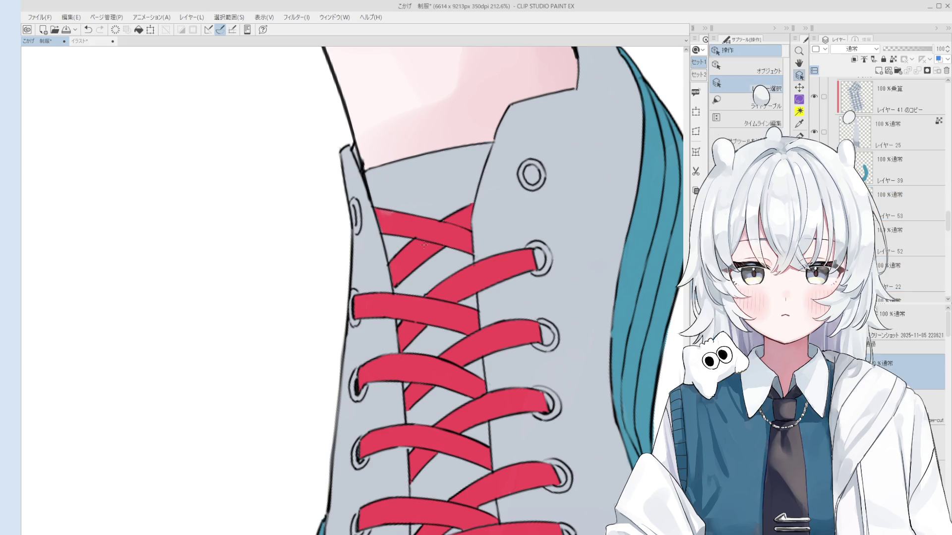
# Touch up the red lace edges with brush and eraser, rotating the canvas counter-clockwise
pyautogui.scroll(3, 441, 320)
pyautogui.moveTo(439, 262); pyautogui.dragTo(456, 302)
pyautogui.press('b')
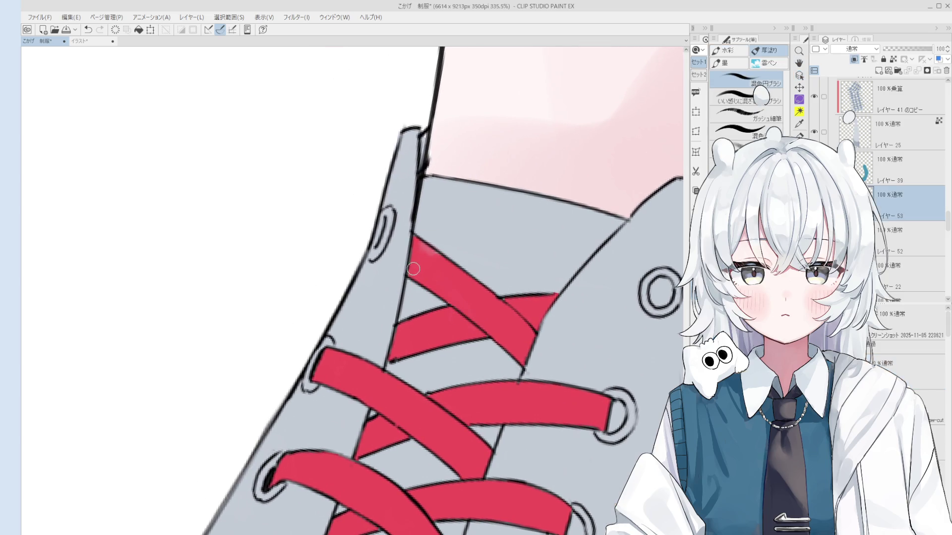
pyautogui.press('e')
pyautogui.press('b')
pyautogui.press('-')
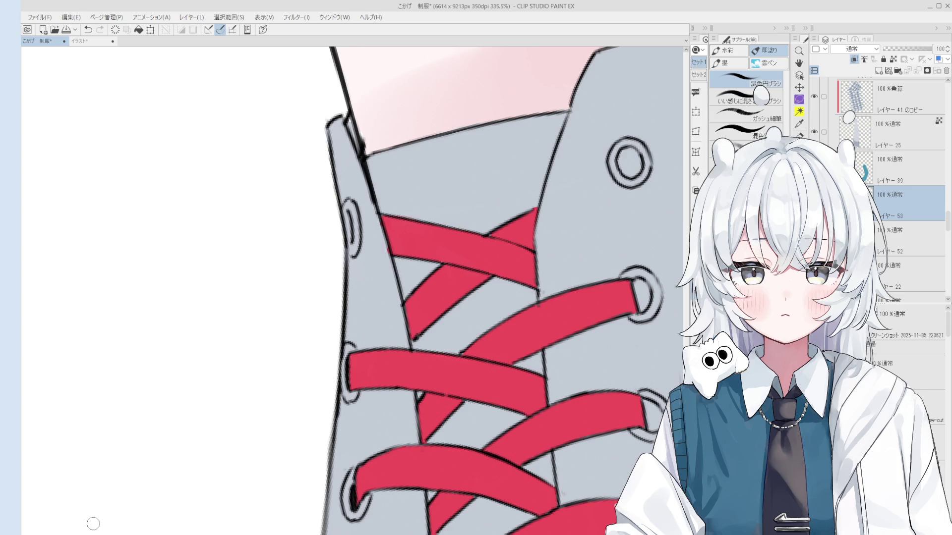
# Pan and zoom across the laces, then select the layer under a lace
pyautogui.press('space')
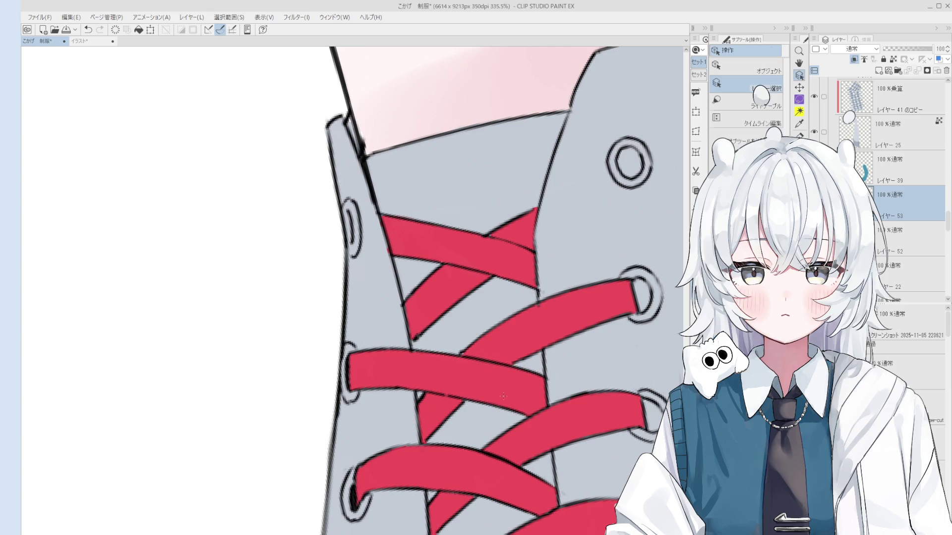
pyautogui.moveTo(521, 371); pyautogui.dragTo(528, 369)
pyautogui.scroll(-1, 529, 369)
pyautogui.scroll(-1, 461, 364)
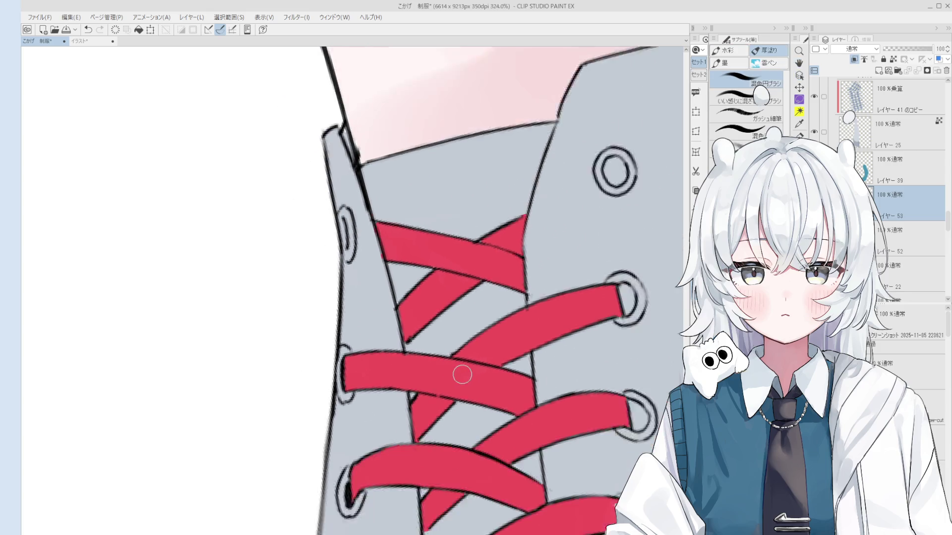
pyautogui.scroll(-1, 472, 380)
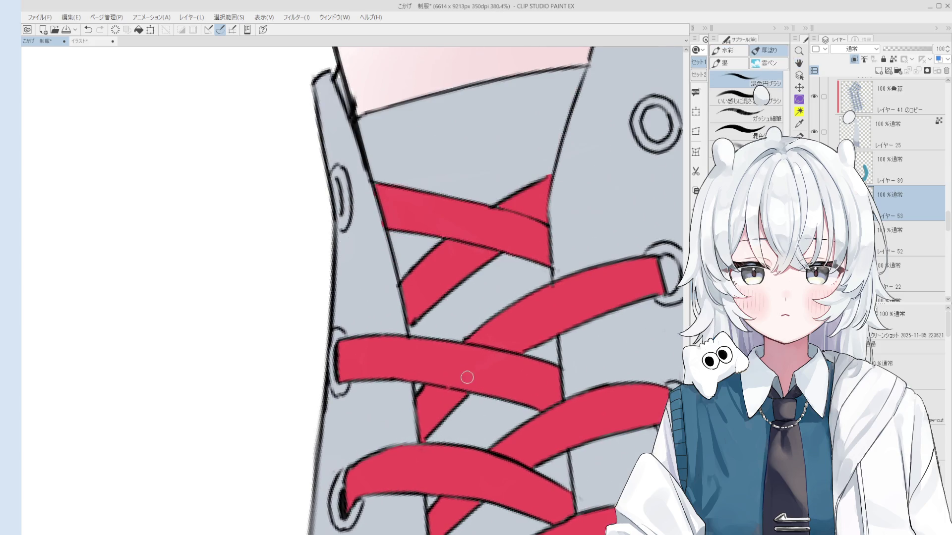
pyautogui.scroll(-1, 469, 357)
pyautogui.scroll(-1, 473, 333)
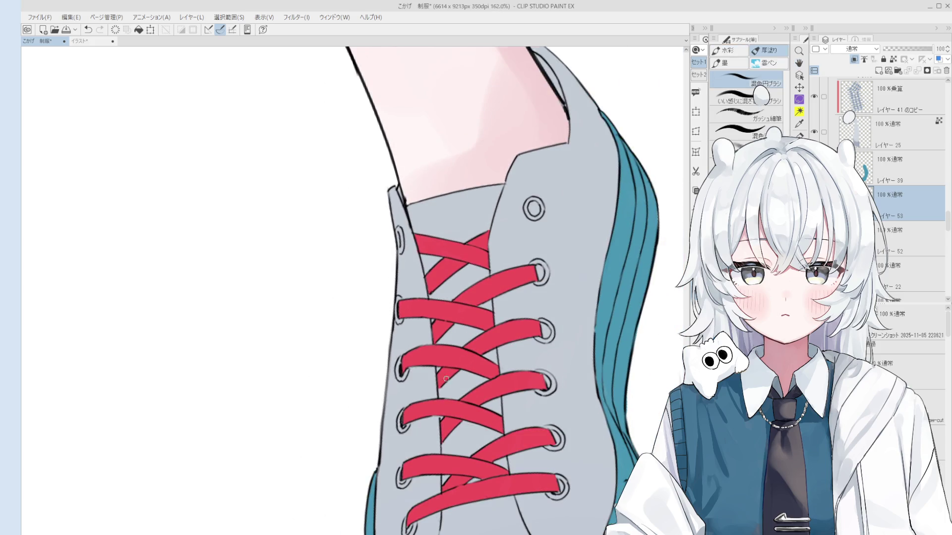
pyautogui.scroll(2, 441, 382)
pyautogui.scroll(2, 439, 388)
pyautogui.keyDown('ctrl'); pyautogui.keyDown('shift'); pyautogui.click(442, 384); pyautogui.keyUp('shift'); pyautogui.keyUp('ctrl')
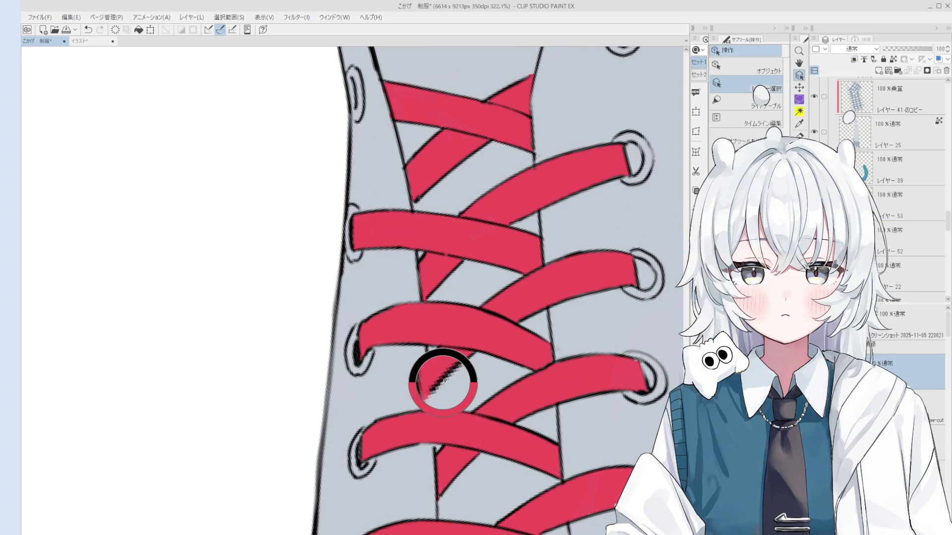
# Flip the canvas horizontally to check the laces and erase stray lace edges
pyautogui.press('h')
pyautogui.scroll(-3, 443, 391)
pyautogui.scroll(4, 407, 407)
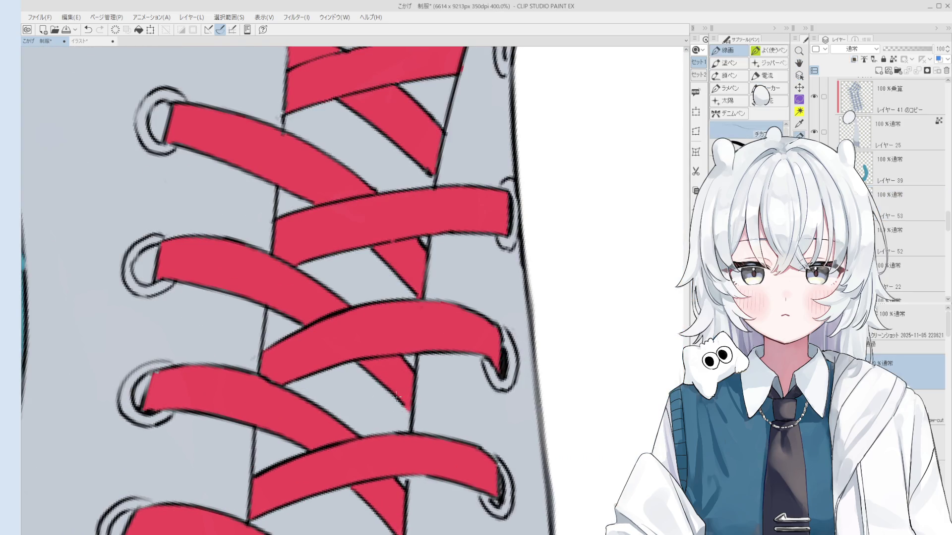
pyautogui.scroll(-3, 407, 409)
pyautogui.scroll(3, 426, 377)
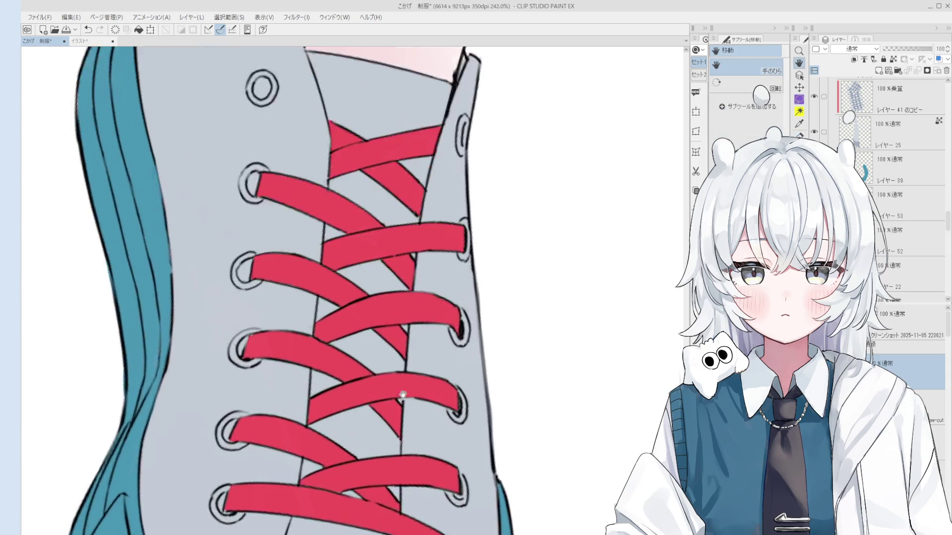
pyautogui.scroll(1, 433, 368)
pyautogui.press('e')
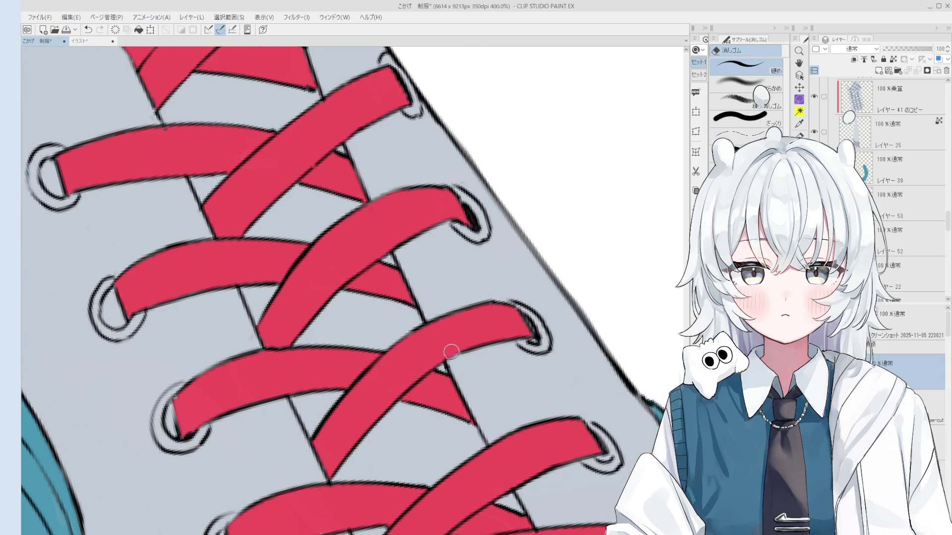
pyautogui.scroll(-3, 444, 349)
pyautogui.scroll(-2, 489, 369)
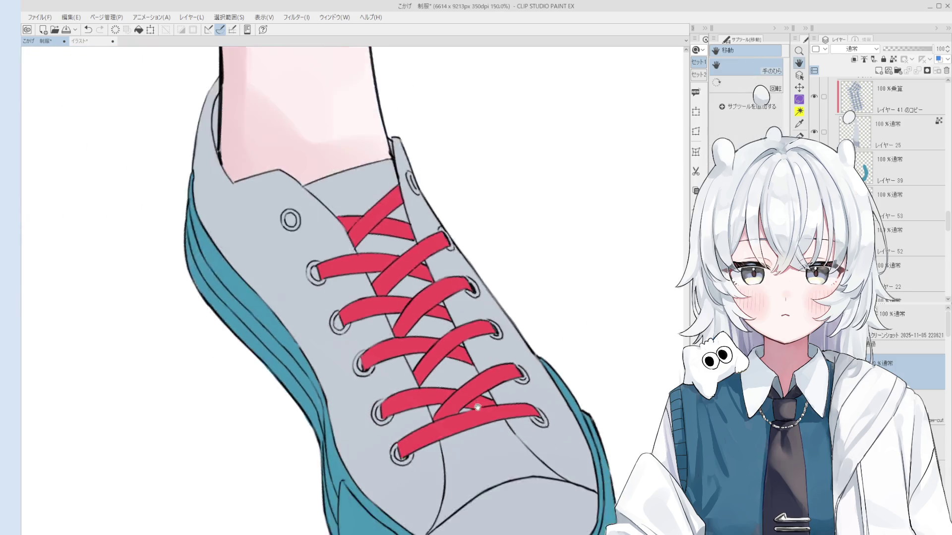
pyautogui.scroll(-1, 486, 418)
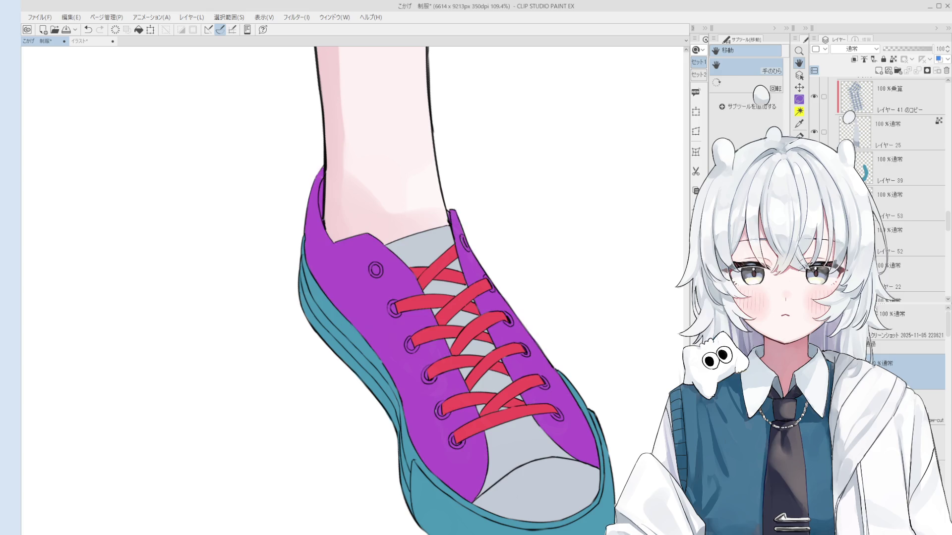
# Add a new raster layer above レイヤー 22
pyautogui.scroll(1, 872, 141)
pyautogui.scroll(-1, 872, 141)
pyautogui.click(912, 274)
pyautogui.click(877, 72)
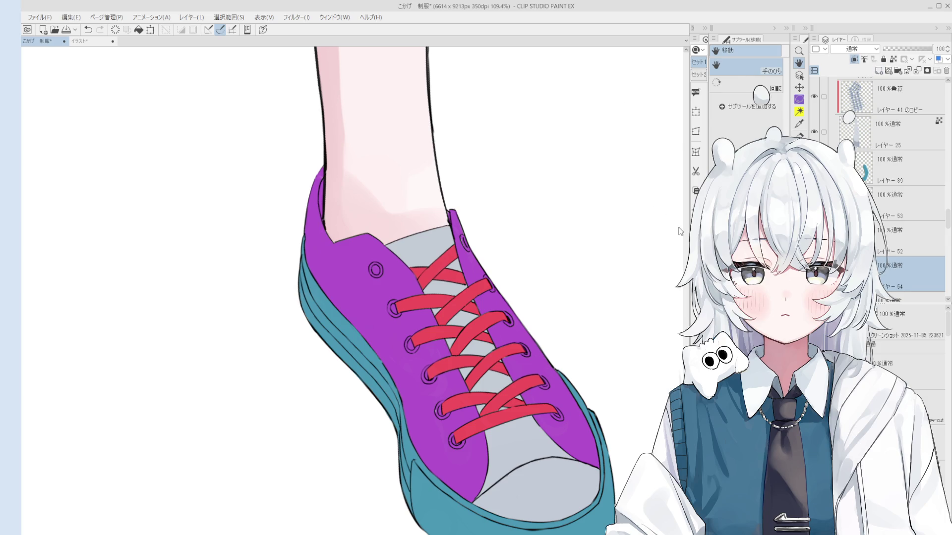
# Paint dark blue onto the tongue beside the laces, rotating the view around the shoe
pyautogui.press('g')
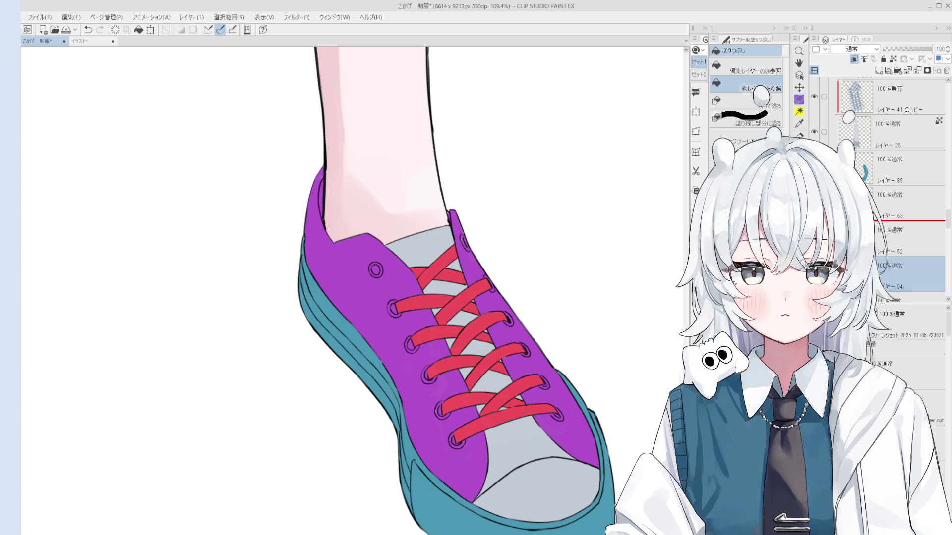
pyautogui.press('b')
pyautogui.press('-')
pyautogui.press('-')
pyautogui.moveTo(426, 238)
pyautogui.mouseDown()
pyautogui.moveTo(396, 223)
pyautogui.moveTo(364, 246)
pyautogui.moveTo(402, 198)
pyautogui.moveTo(376, 228)
pyautogui.moveTo(411, 240)
pyautogui.moveTo(462, 292)
pyautogui.moveTo(584, 347)
pyautogui.moveTo(535, 318)
pyautogui.moveTo(474, 322)
pyautogui.moveTo(550, 298)
pyautogui.mouseUp()
pyautogui.scroll(-1, 560, 339)
pyautogui.press('b')
pyautogui.scroll(-3, 549, 299)
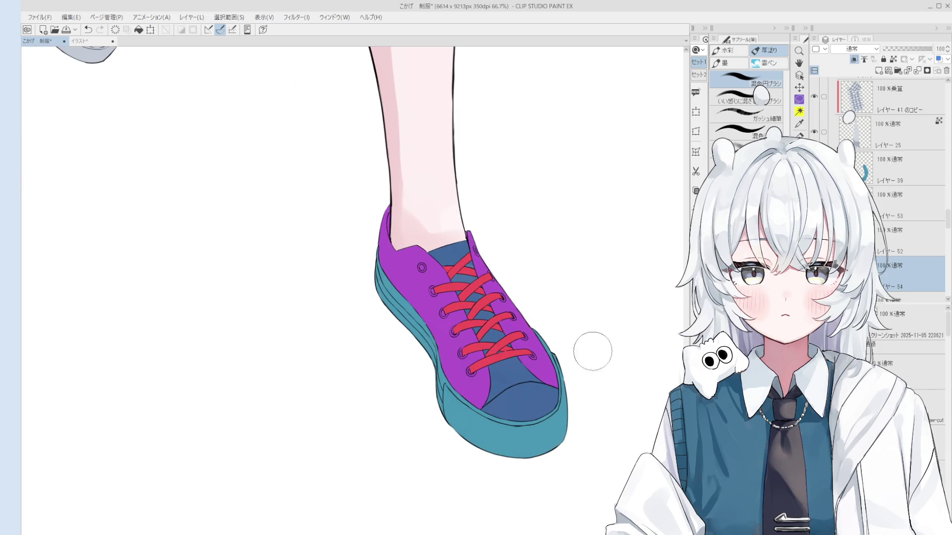
# Pan across the shoe and pick layers from the canvas before resuming the brush
pyautogui.press('o')
pyautogui.scroll(2, 503, 337)
pyautogui.scroll(4, 515, 317)
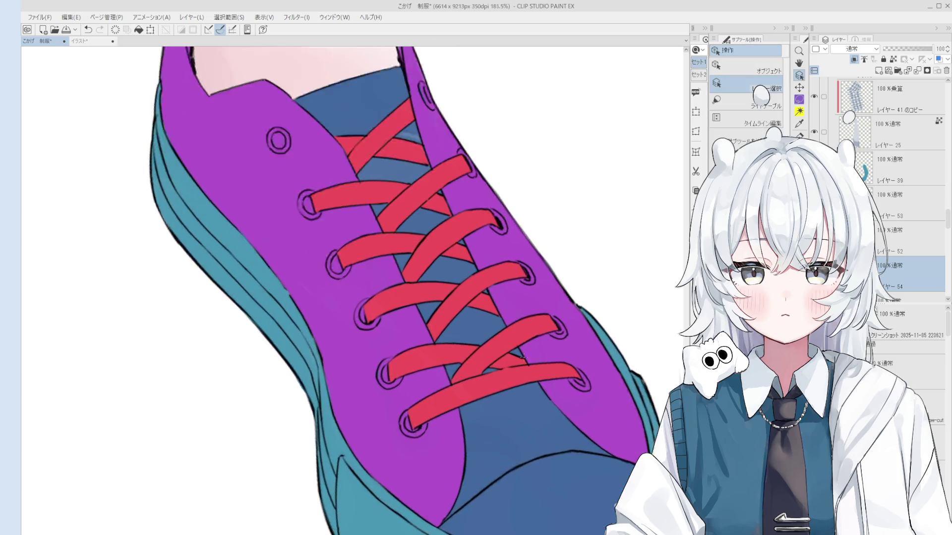
pyautogui.scroll(-1, 497, 325)
pyautogui.moveTo(497, 325)
pyautogui.mouseDown()
pyautogui.moveTo(515, 378)
pyautogui.moveTo(501, 363)
pyautogui.mouseUp()
pyautogui.scroll(-2, 504, 366)
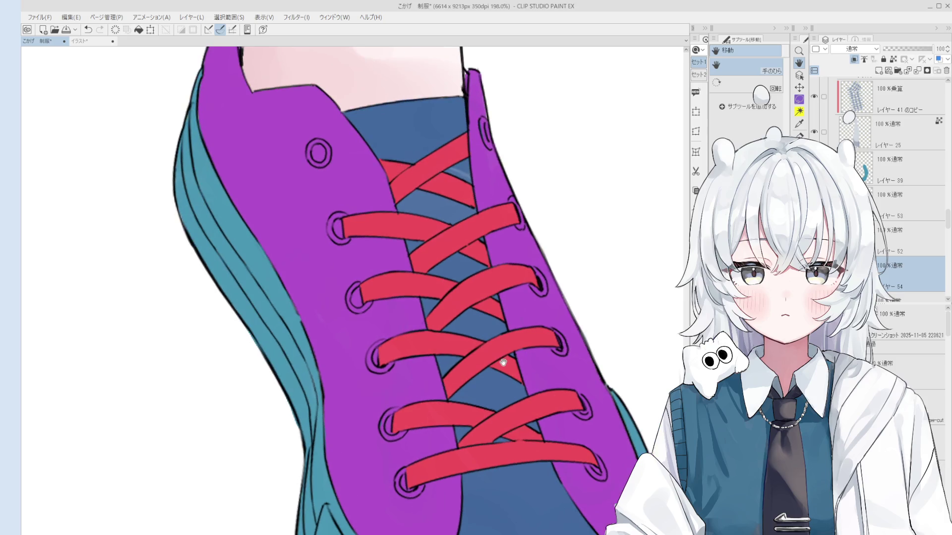
pyautogui.scroll(-1, 504, 365)
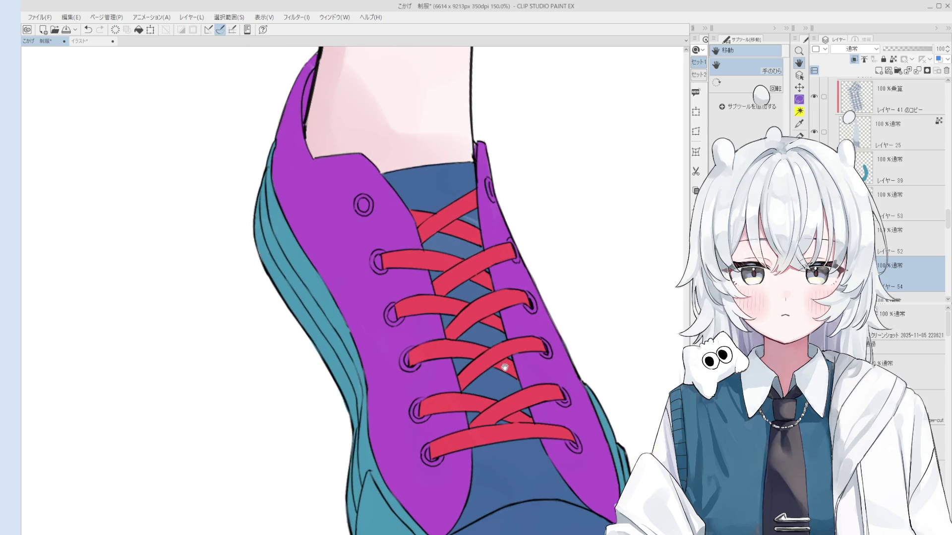
pyautogui.scroll(-1, 512, 397)
pyautogui.press('o')
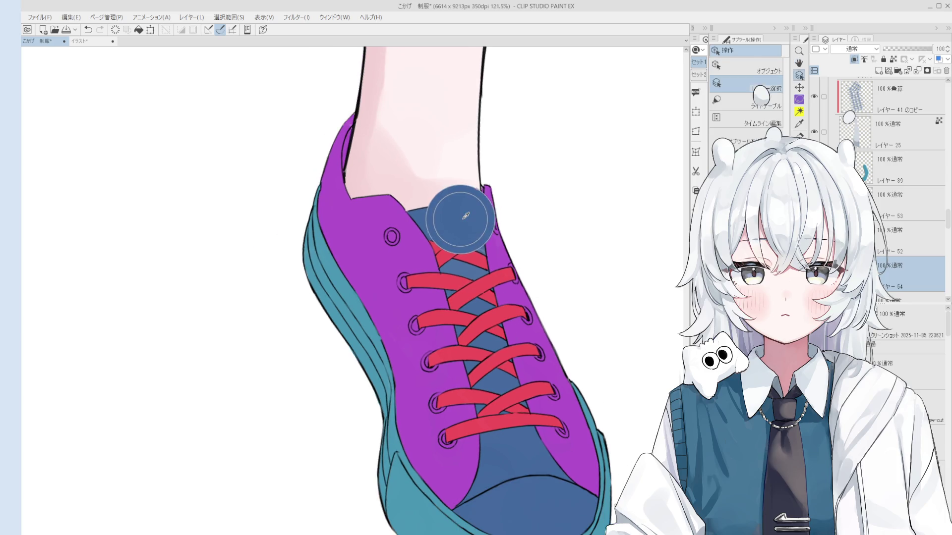
pyautogui.press('b')
pyautogui.scroll(-2, 474, 251)
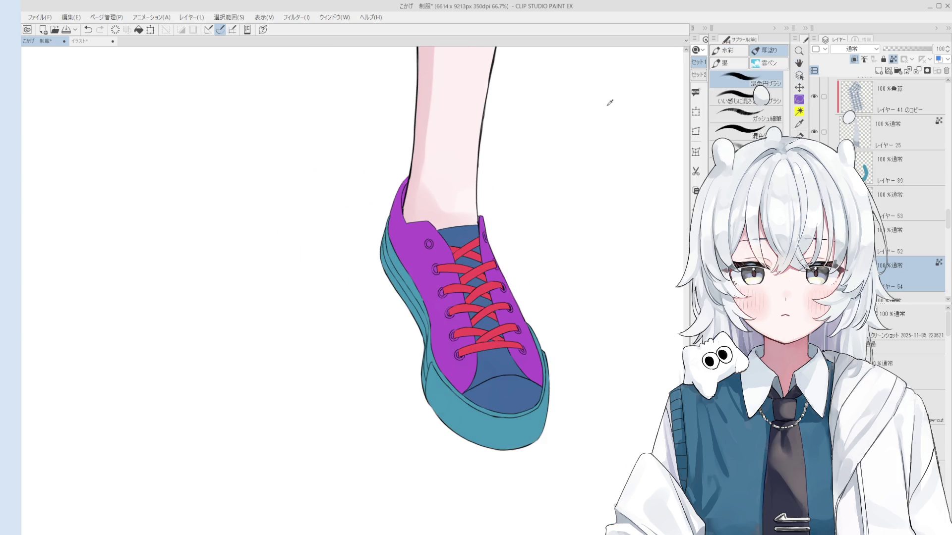
# Repaint the toe and tongue lighter blue with a gouache brush and erase the purple on レイヤー52
pyautogui.click(746, 114)
pyautogui.moveTo(500, 392)
pyautogui.mouseDown()
pyautogui.moveTo(489, 379)
pyautogui.moveTo(526, 396)
pyautogui.mouseUp()
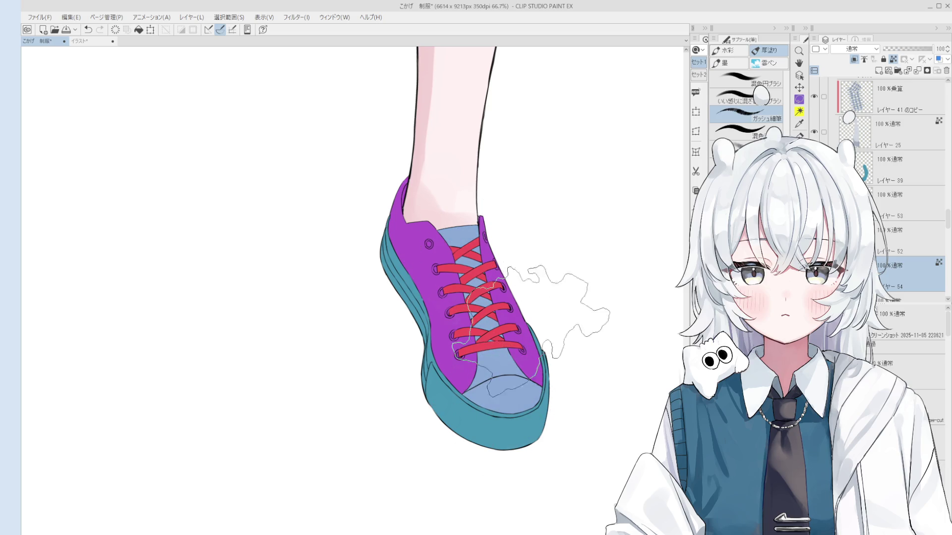
pyautogui.press('o')
pyautogui.click(524, 356)
pyautogui.press('e')
pyautogui.moveTo(548, 372)
pyautogui.mouseDown()
pyautogui.moveTo(424, 212)
pyautogui.moveTo(446, 393)
pyautogui.moveTo(431, 288)
pyautogui.mouseUp()
# Undo the light-blue fill on the sole's layer レイヤー 39, leaving it white
pyautogui.press('o')
pyautogui.click(460, 411)
pyautogui.press('b')
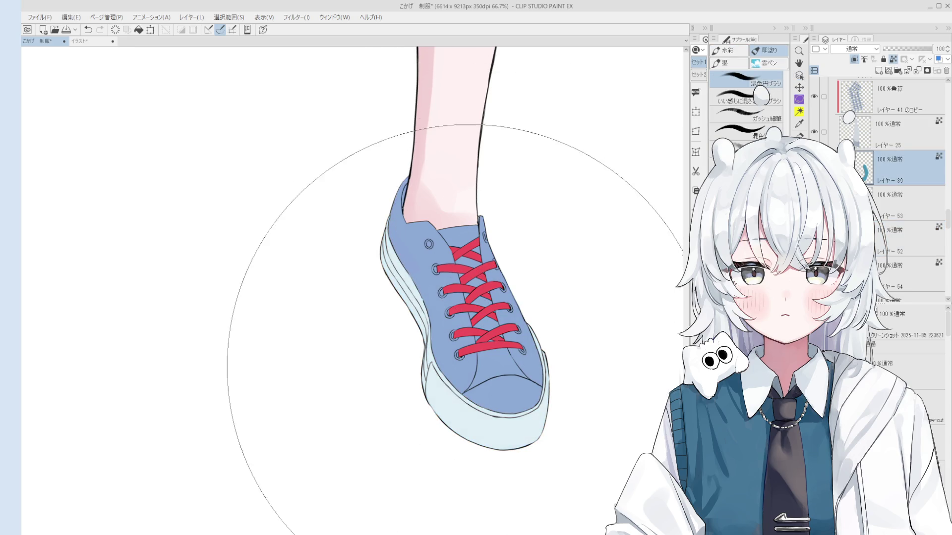
pyautogui.hotkey('ctrl', 'z')
# Repaint the red laces pale pink on レイヤー 53 and centre the legs and shoes
pyautogui.press('o')
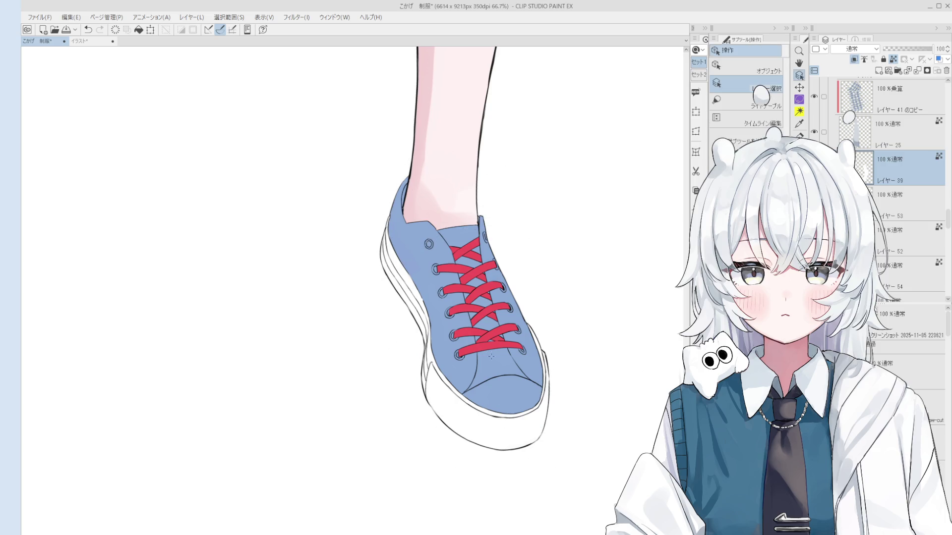
pyautogui.click(486, 351)
pyautogui.click(485, 352)
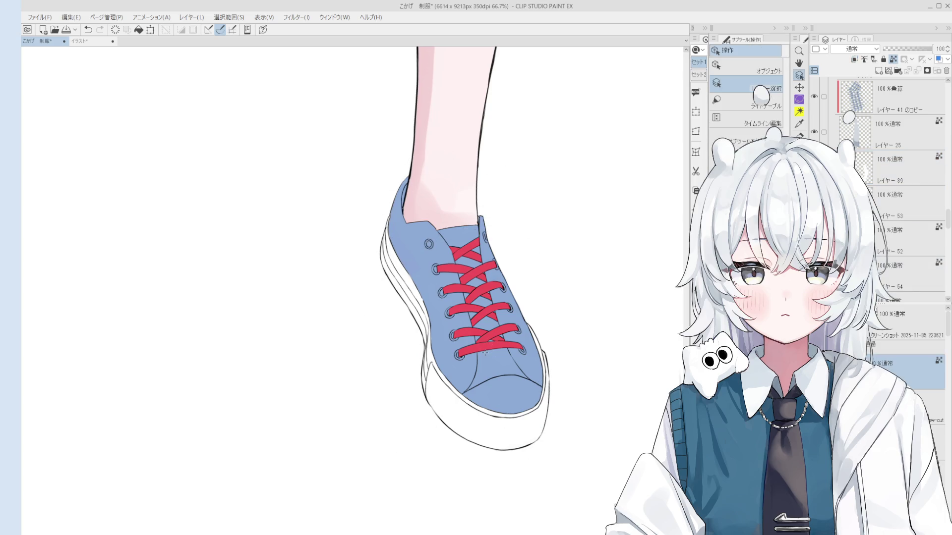
pyautogui.click(480, 347)
pyautogui.press('b')
pyautogui.moveTo(486, 382); pyautogui.dragTo(478, 314)
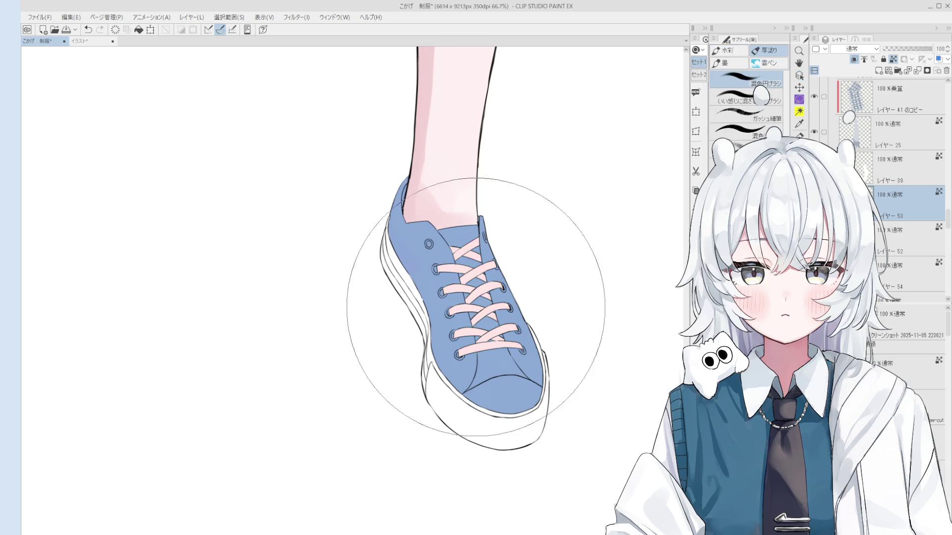
pyautogui.scroll(-8, 486, 327)
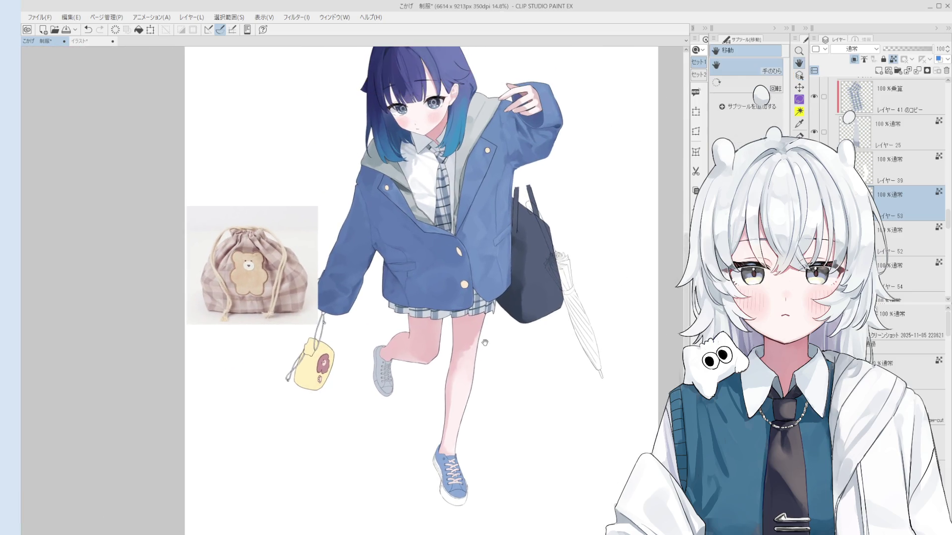
pyautogui.scroll(2, 484, 469)
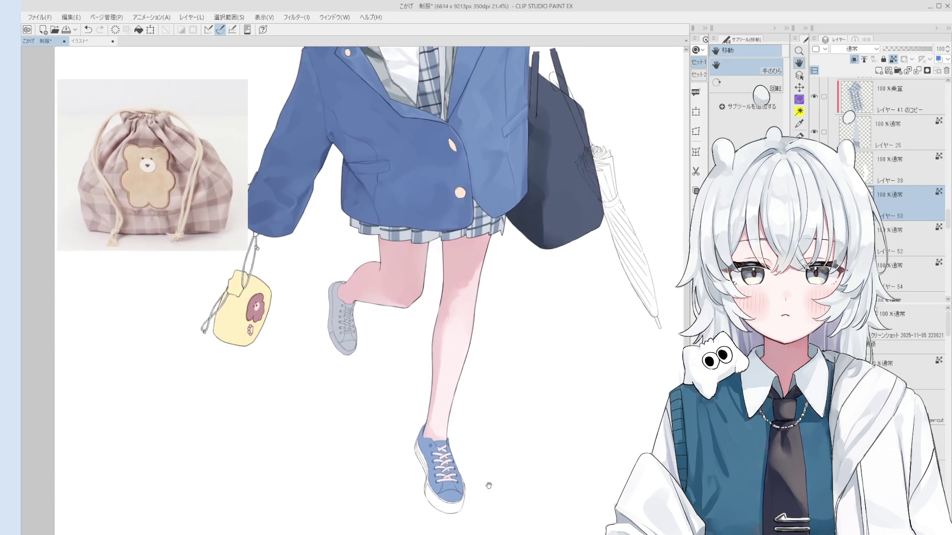
pyautogui.moveTo(482, 396); pyautogui.dragTo(529, 406)
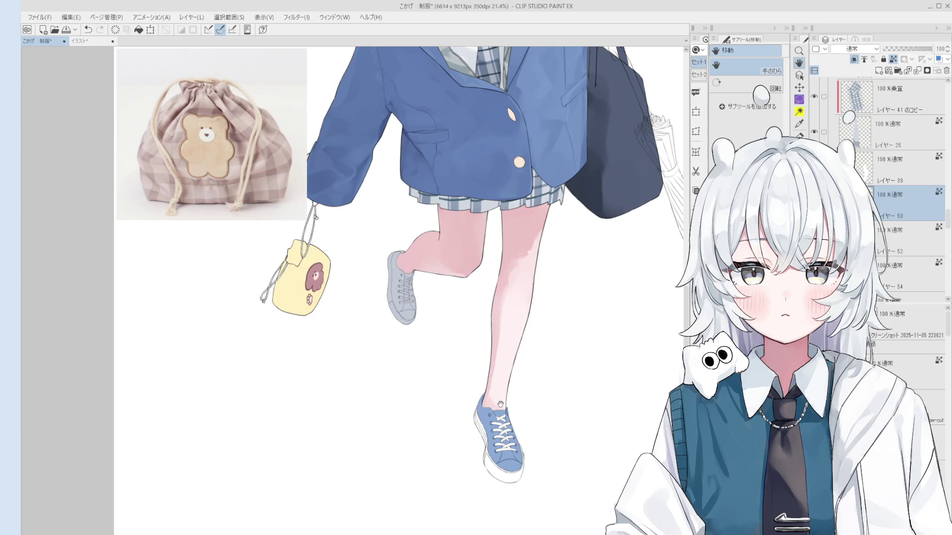
# Save the uniform illustration and pan down to the girl's legs and sneakers
pyautogui.hotkey('ctrl', 's')
pyautogui.scroll(-2, 469, 332)
pyautogui.moveTo(468, 332); pyautogui.dragTo(465, 383)
pyautogui.press('o')
pyautogui.scroll(4, 487, 494)
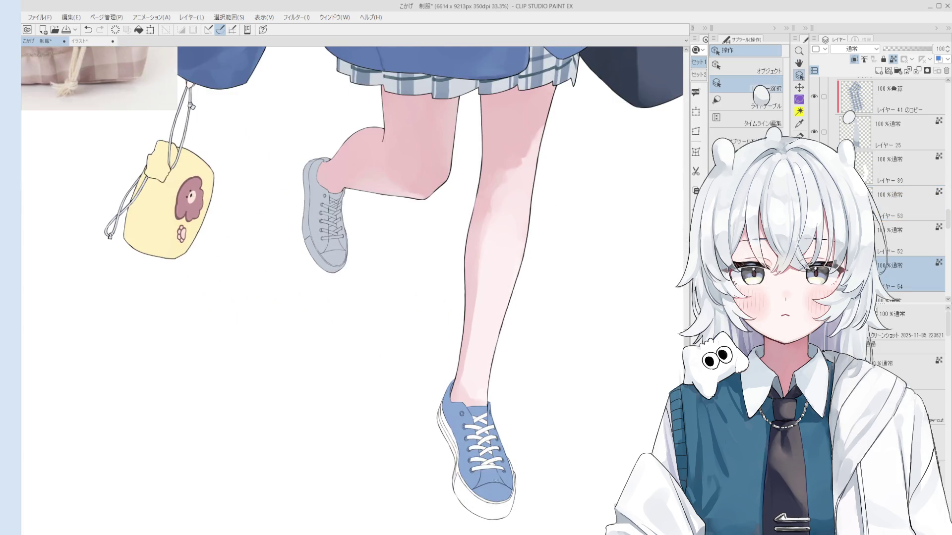
pyautogui.press('h')
pyautogui.scroll(-1, 486, 493)
pyautogui.moveTo(391, 307); pyautogui.dragTo(435, 329)
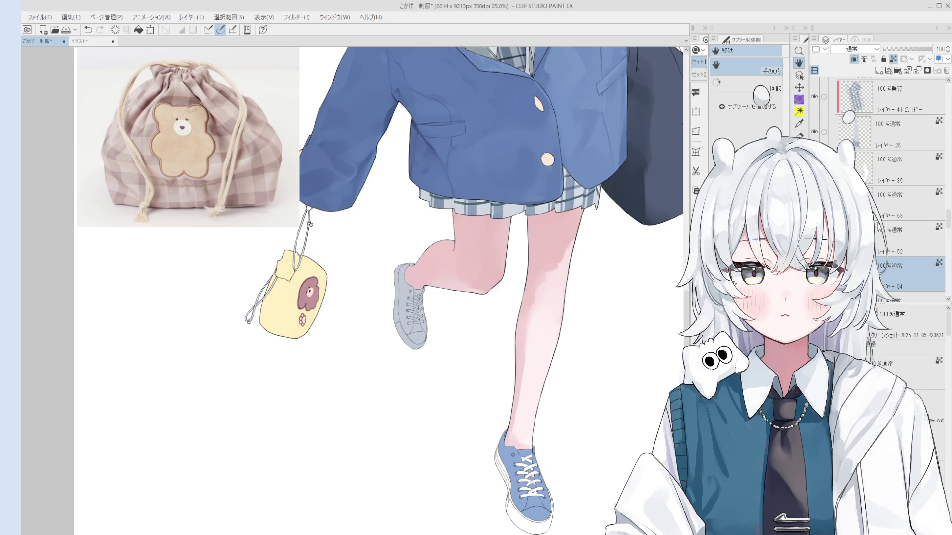
pyautogui.press('g')
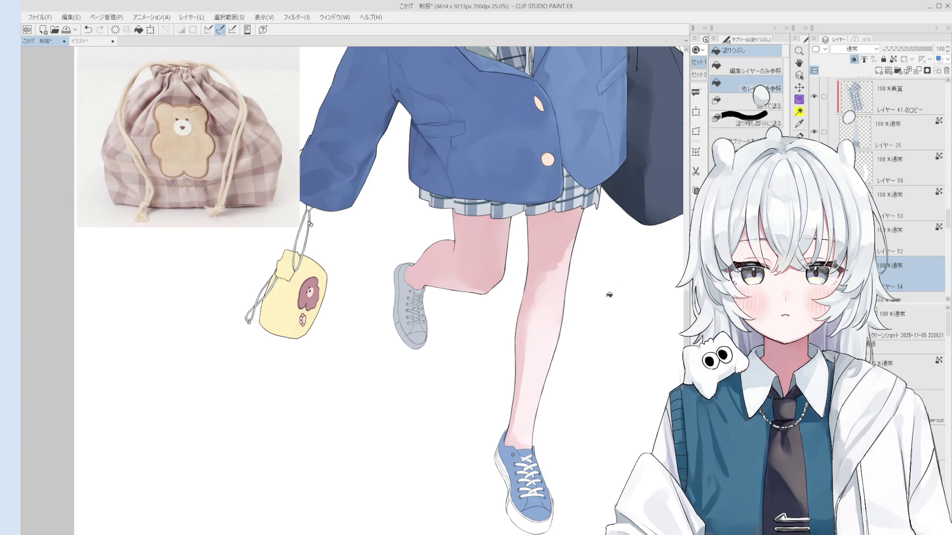
pyautogui.scroll(4, 418, 330)
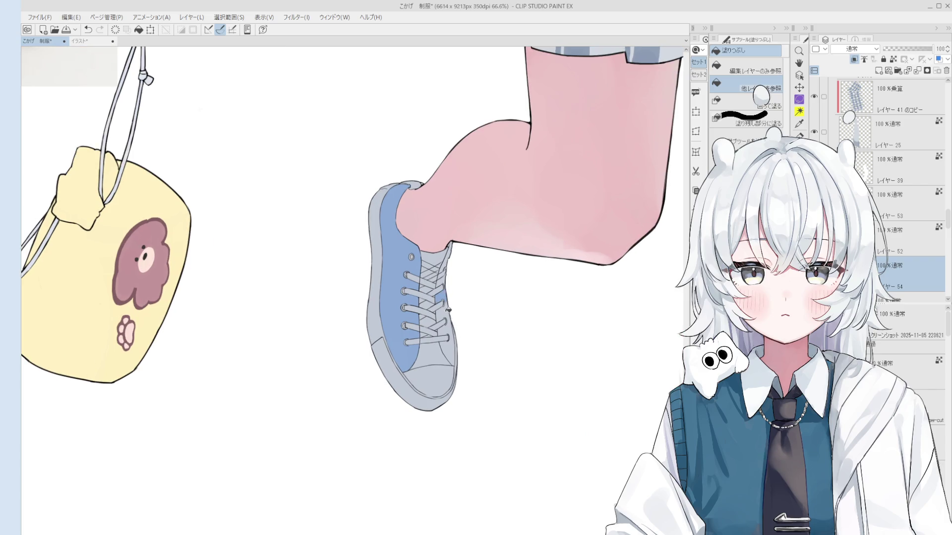
# Paint blue along the right edge of the sneaker tongue with the mixing brush
pyautogui.scroll(3, 444, 282)
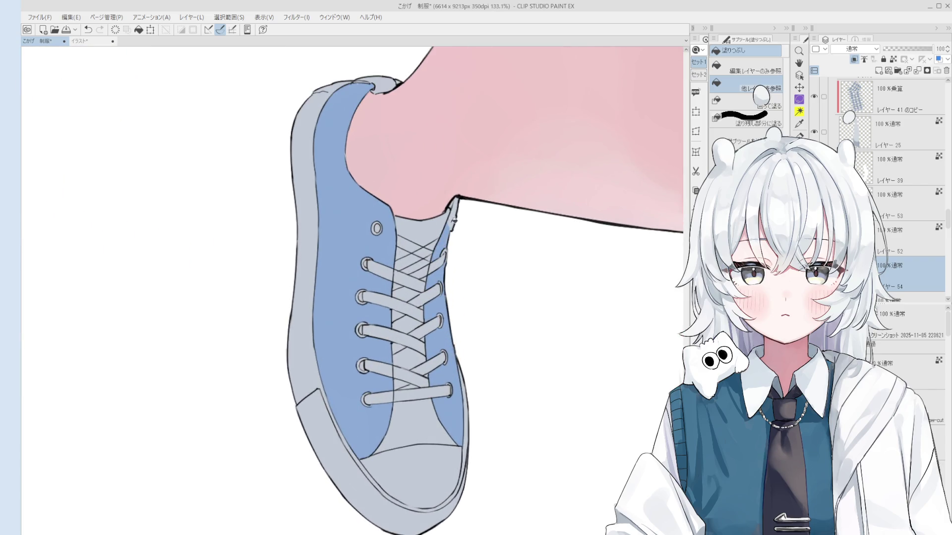
pyautogui.press('b')
pyautogui.moveTo(461, 203); pyautogui.dragTo(446, 248)
pyautogui.scroll(2, 451, 259)
pyautogui.scroll(-2, 445, 278)
pyautogui.scroll(1, 445, 278)
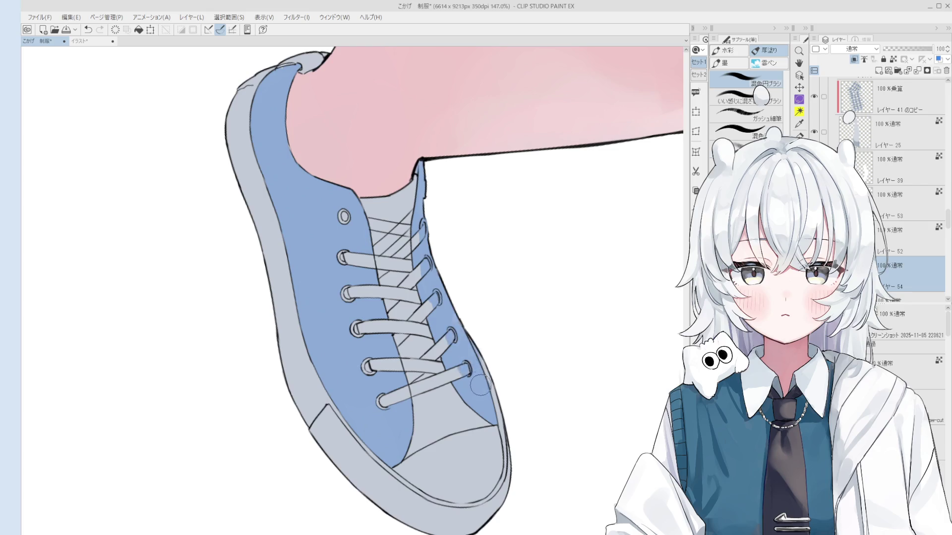
pyautogui.scroll(-3, 478, 377)
# Redraw a darker outline along the shoe collar edge, undoing each unsatisfying attempt
pyautogui.moveTo(387, 390); pyautogui.dragTo(400, 444)
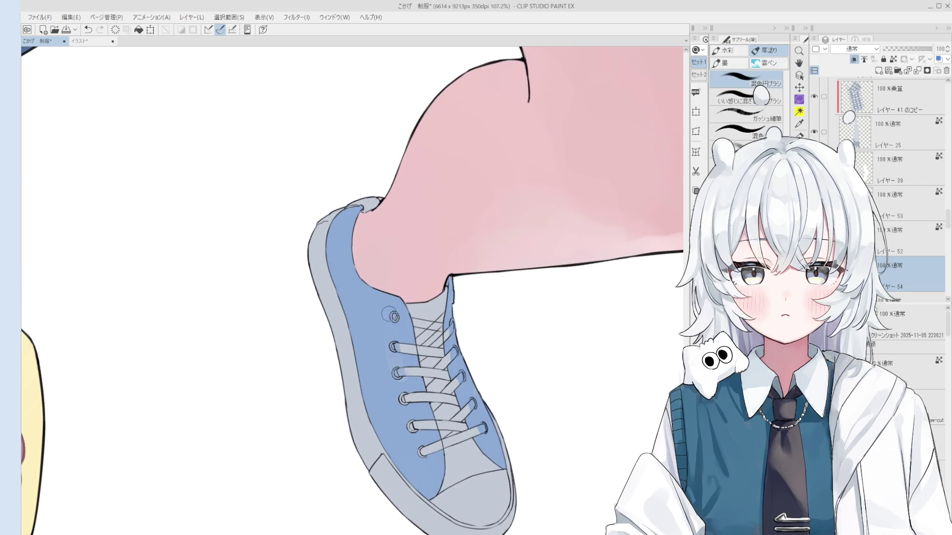
pyautogui.scroll(2, 424, 449)
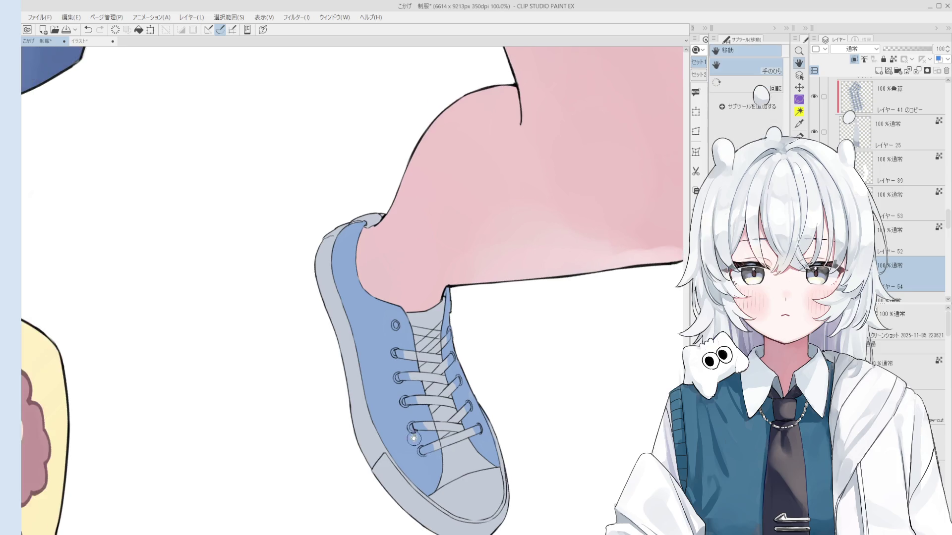
pyautogui.moveTo(327, 268)
pyautogui.mouseDown()
pyautogui.moveTo(400, 270)
pyautogui.moveTo(367, 294)
pyautogui.mouseUp()
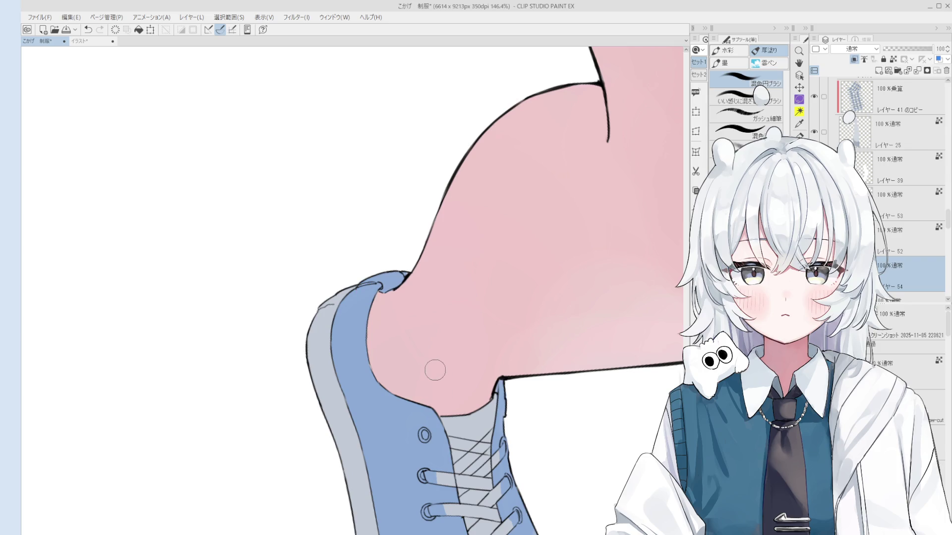
pyautogui.scroll(-2, 430, 386)
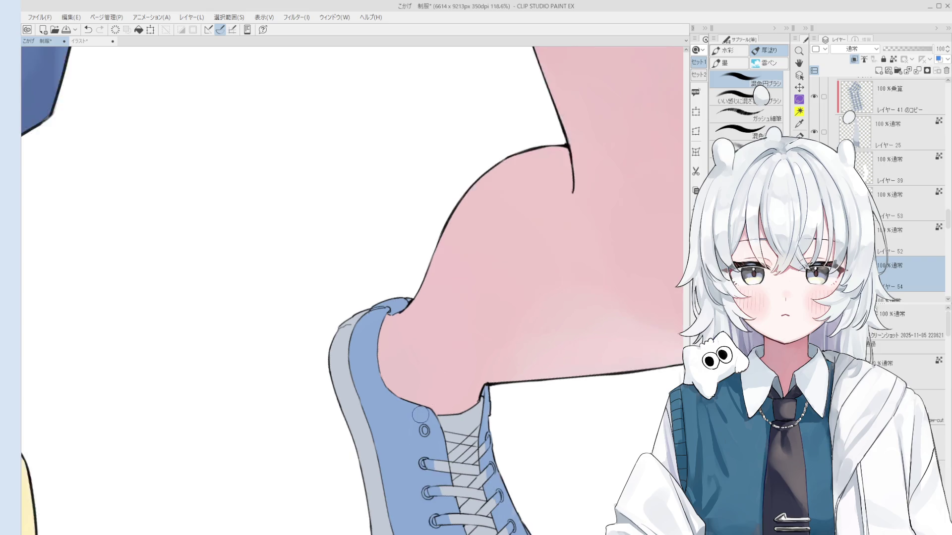
pyautogui.scroll(5, 417, 312)
pyautogui.scroll(2, 417, 312)
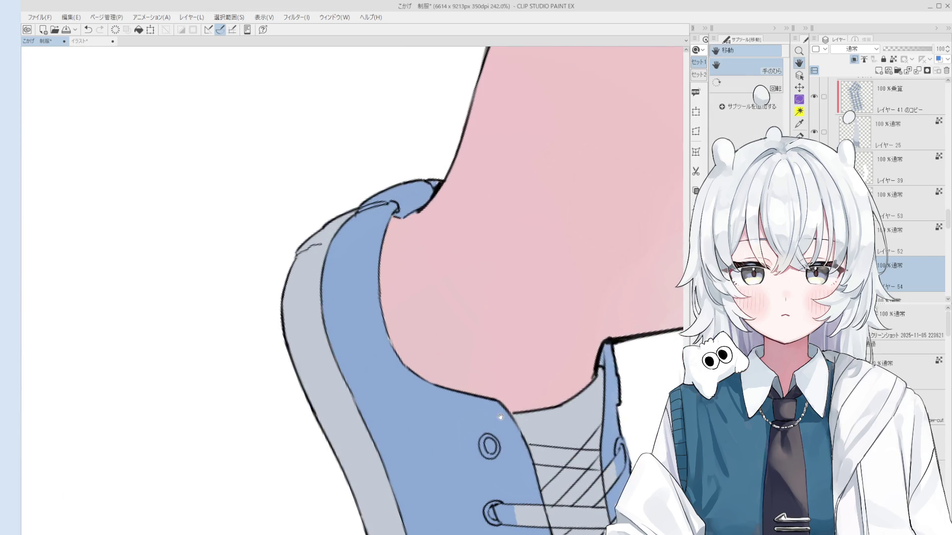
pyautogui.moveTo(411, 383); pyautogui.dragTo(446, 421)
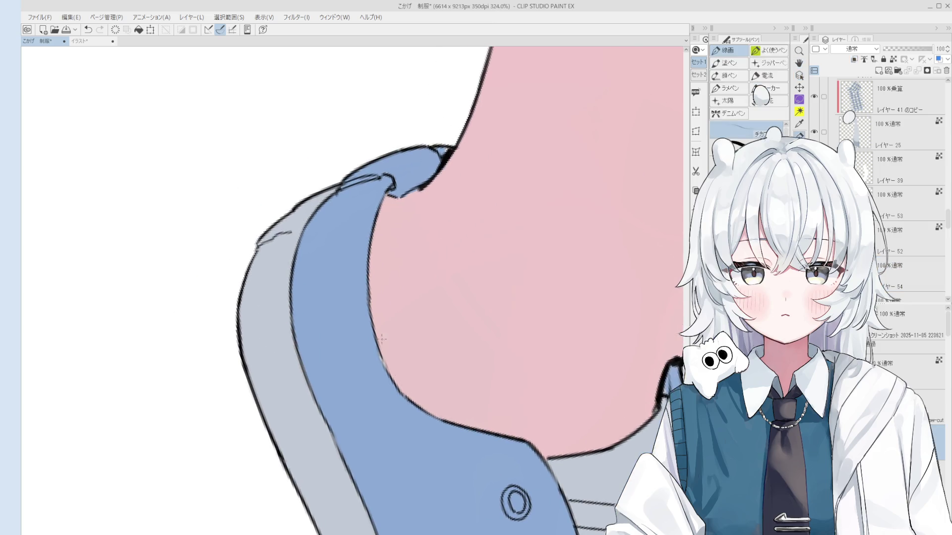
pyautogui.moveTo(367, 270); pyautogui.dragTo(409, 404)
pyautogui.hotkey('ctrl', 'z')
pyautogui.moveTo(366, 266); pyautogui.dragTo(411, 396)
pyautogui.hotkey('ctrl', 'z')
pyautogui.hotkey('ctrl', 'z')
pyautogui.moveTo(364, 285); pyautogui.dragTo(417, 409)
pyautogui.hotkey('ctrl', 'z')
pyautogui.moveTo(366, 300); pyautogui.dragTo(428, 414)
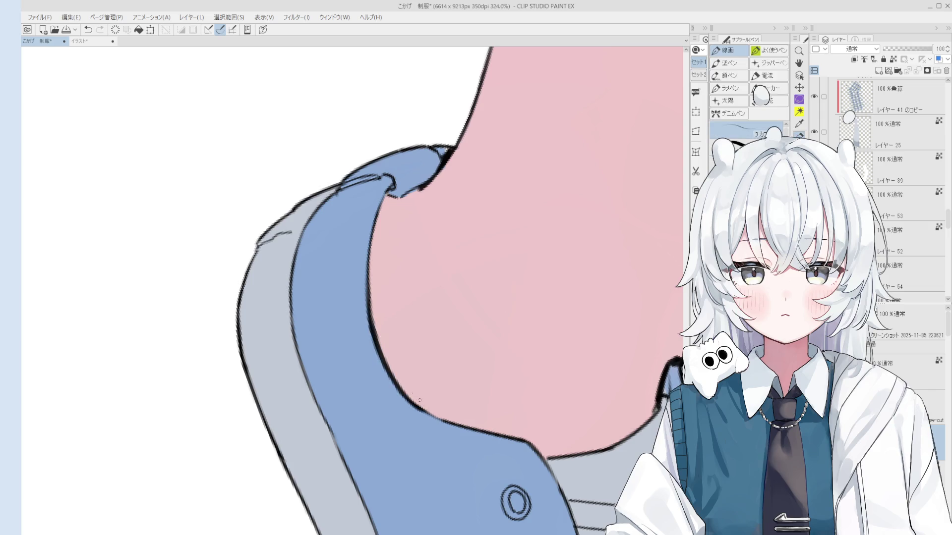
pyautogui.scroll(-3, 427, 251)
pyautogui.hotkey('ctrl', 'z')
# Try a short ankle-edge outline stroke, undo it, and select the ankle outline's layer
pyautogui.scroll(5, 427, 251)
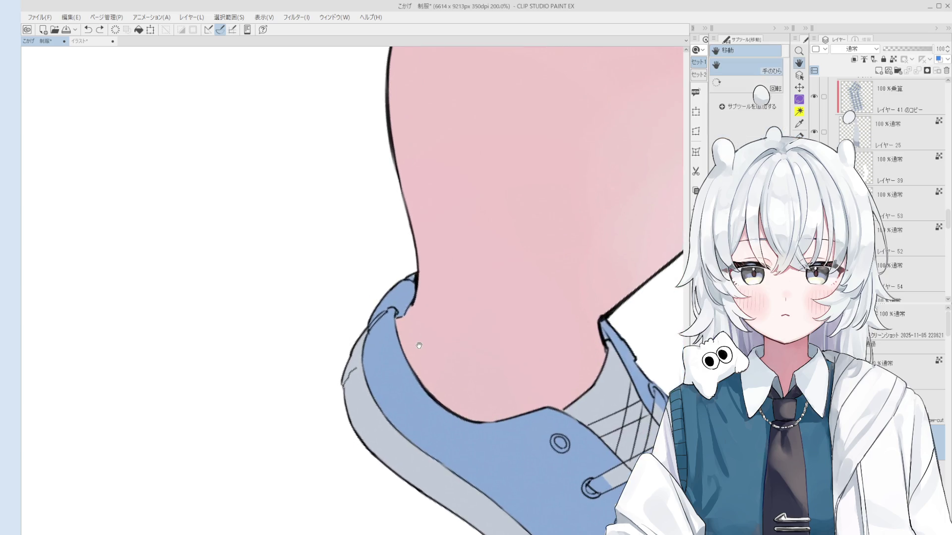
pyautogui.scroll(-2, 424, 317)
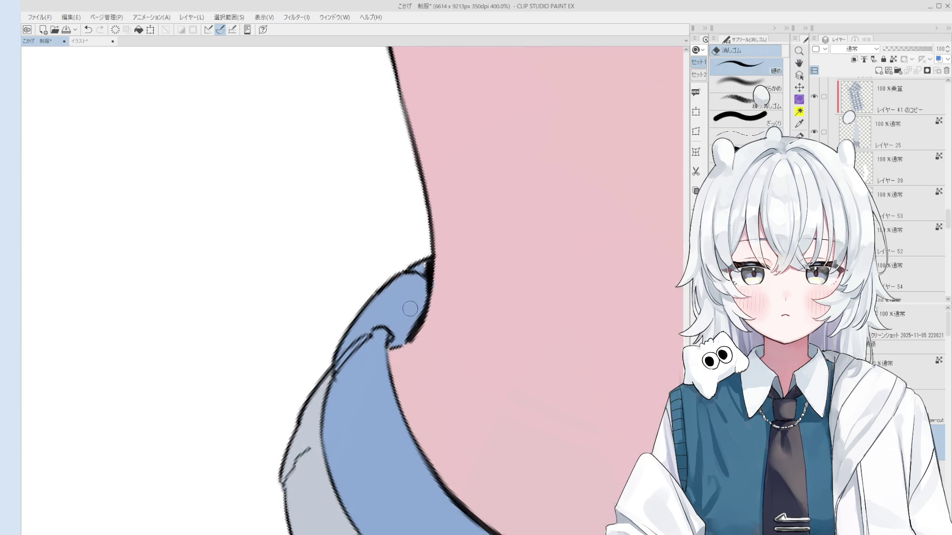
pyautogui.moveTo(418, 344); pyautogui.dragTo(397, 353)
pyautogui.hotkey('ctrl', 'z')
pyautogui.scroll(-2, 417, 379)
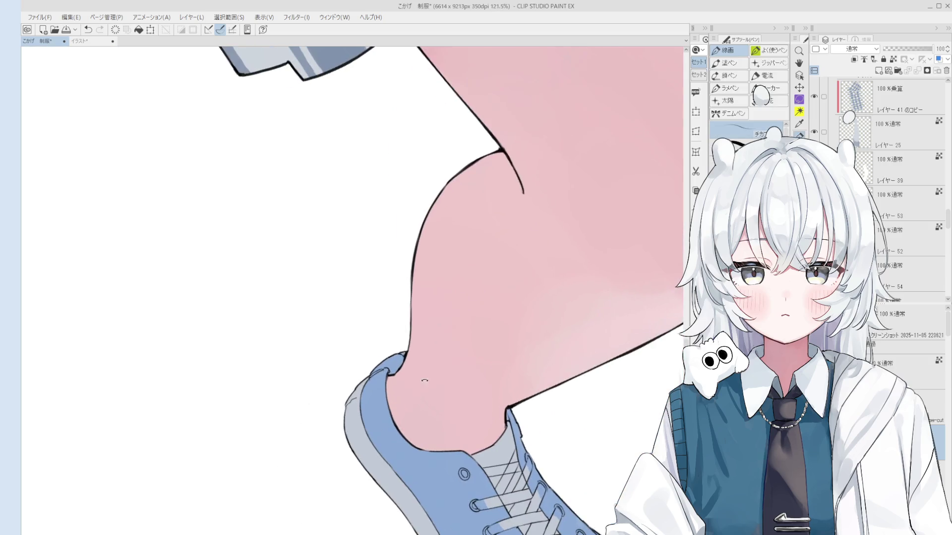
pyautogui.press('e')
pyautogui.scroll(1, 510, 407)
pyautogui.scroll(-3, 510, 407)
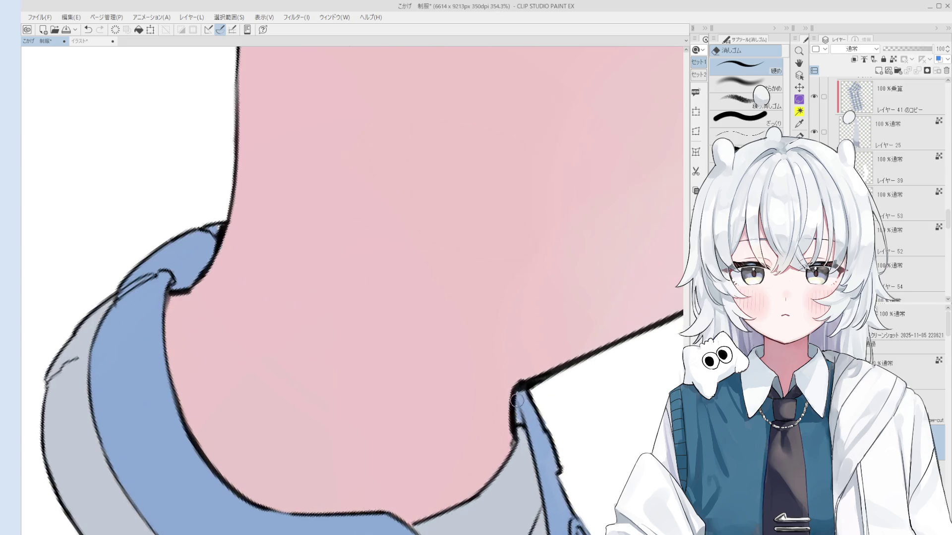
pyautogui.press('o')
pyautogui.scroll(4, 536, 338)
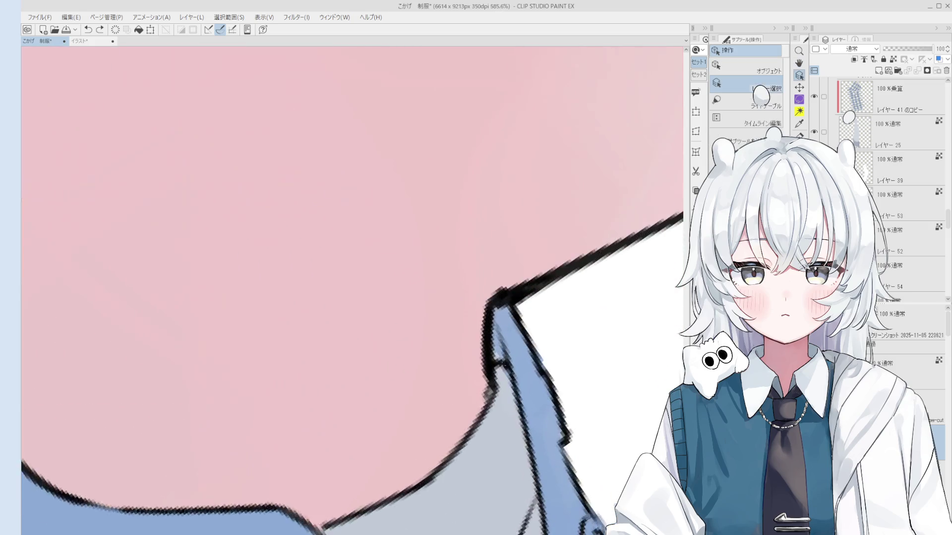
pyautogui.click(484, 340)
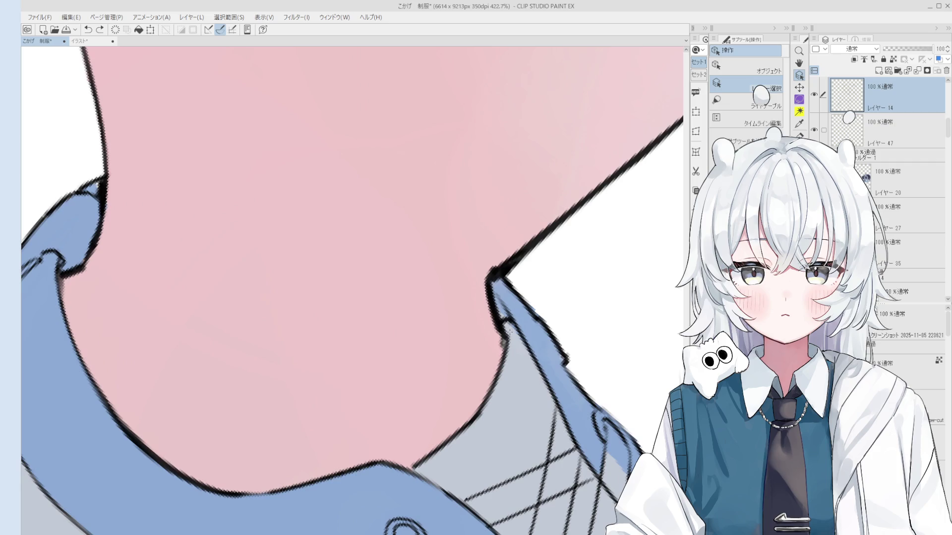
# Undo the latest ankle line edit while switching between pen, eraser and hand tools
pyautogui.press('p')
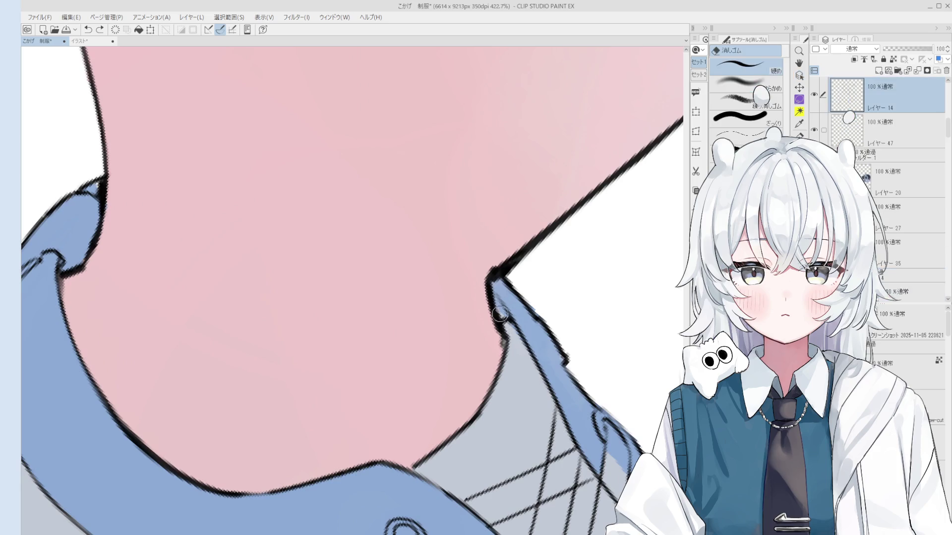
pyautogui.scroll(-1, 492, 311)
pyautogui.hotkey('ctrl', 'z')
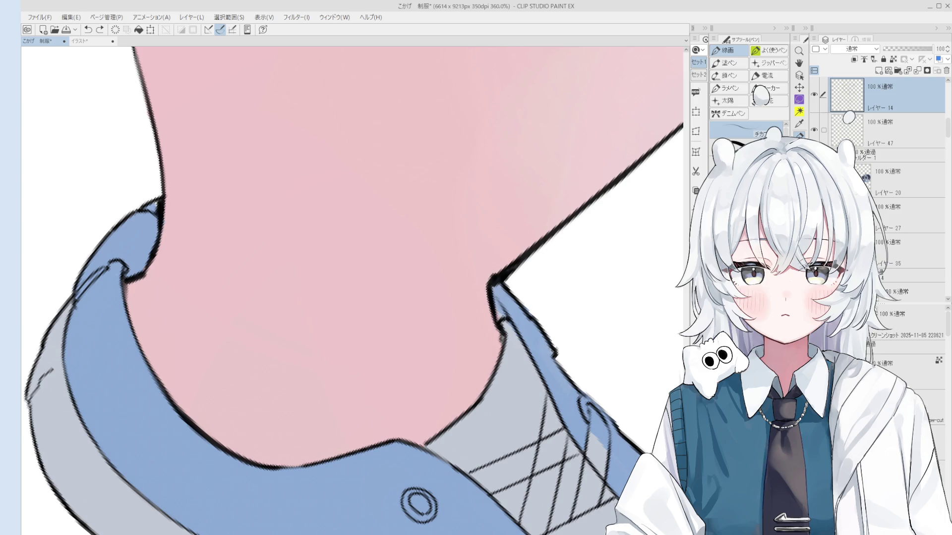
pyautogui.press('e')
pyautogui.scroll(-5, 504, 348)
pyautogui.press('h')
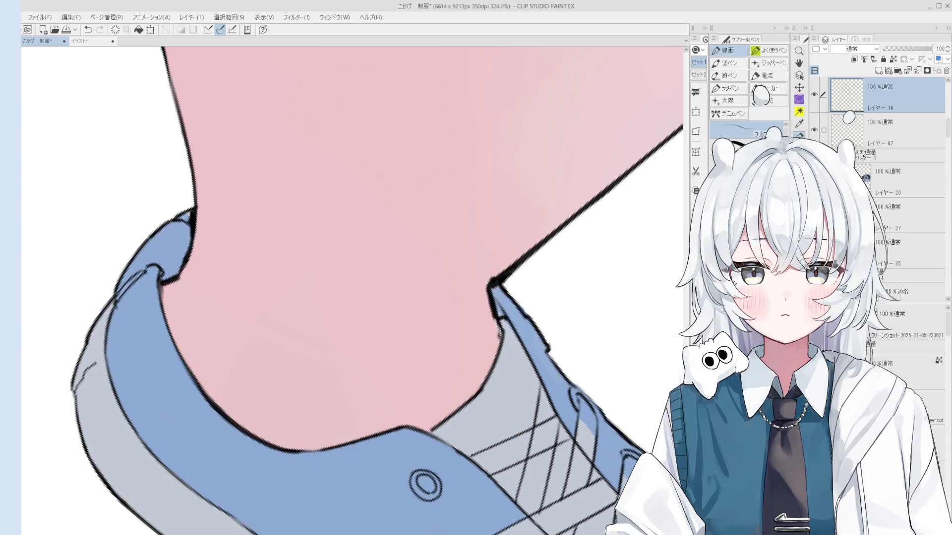
pyautogui.scroll(5, 486, 377)
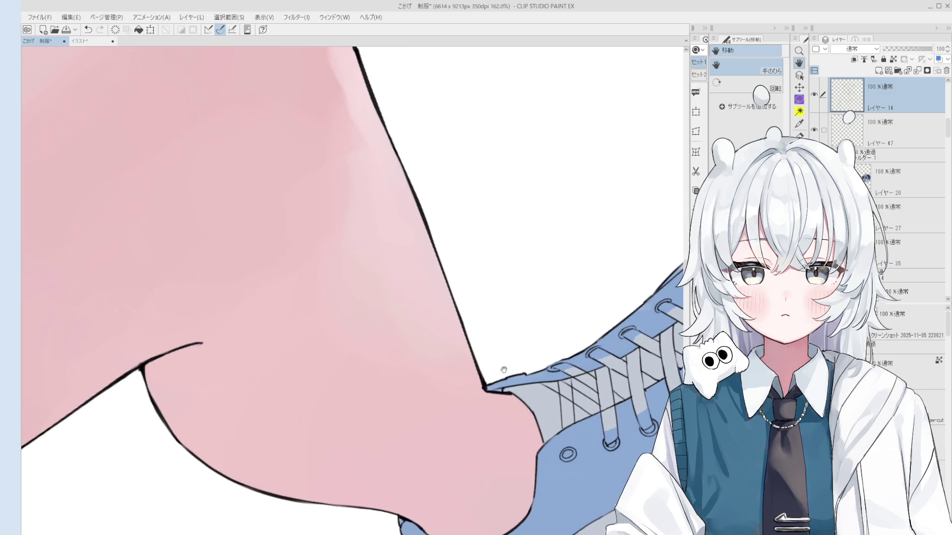
# Undo the last change near the heel and rotate the view to angle the heel
pyautogui.press('e')
pyautogui.scroll(-5, 455, 364)
pyautogui.press('p')
pyautogui.hotkey('ctrl', 'z')
pyautogui.press('h')
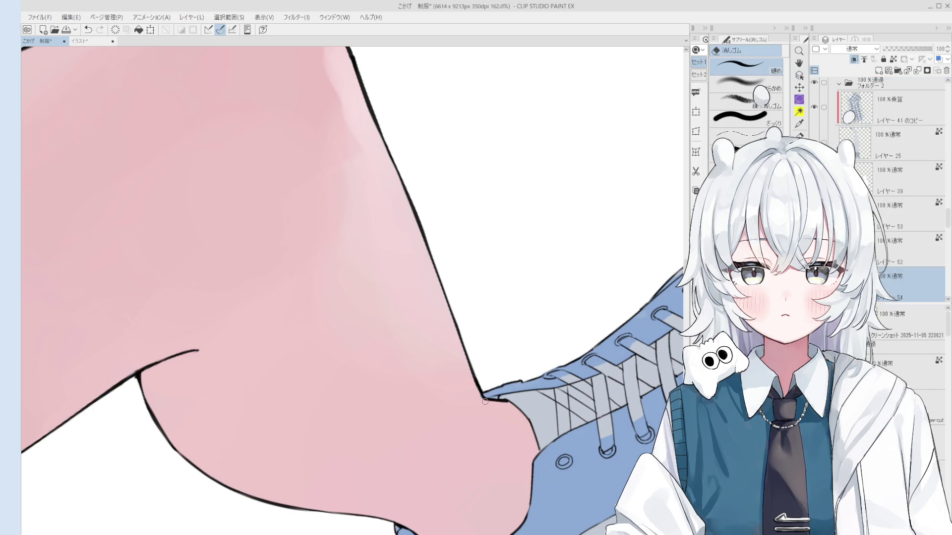
pyautogui.moveTo(479, 394)
pyautogui.mouseDown()
pyautogui.moveTo(481, 446)
pyautogui.moveTo(501, 404)
pyautogui.mouseUp()
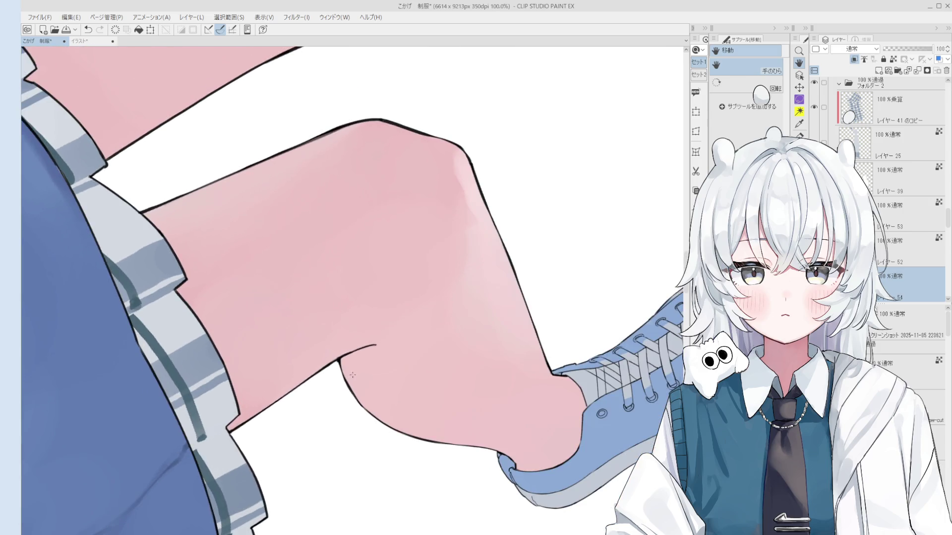
# Select the ankle outline's layer and try the knee outline stroke, undoing two attempts
pyautogui.press('o')
pyautogui.scroll(1, 348, 384)
pyautogui.click(340, 374)
pyautogui.scroll(1, 340, 373)
pyautogui.press('p')
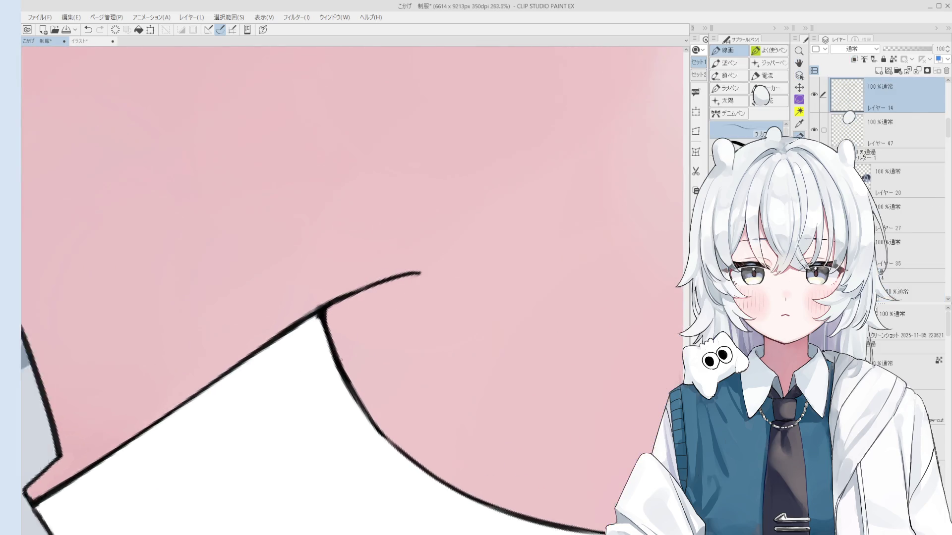
pyautogui.scroll(-1, 340, 358)
pyautogui.press('e')
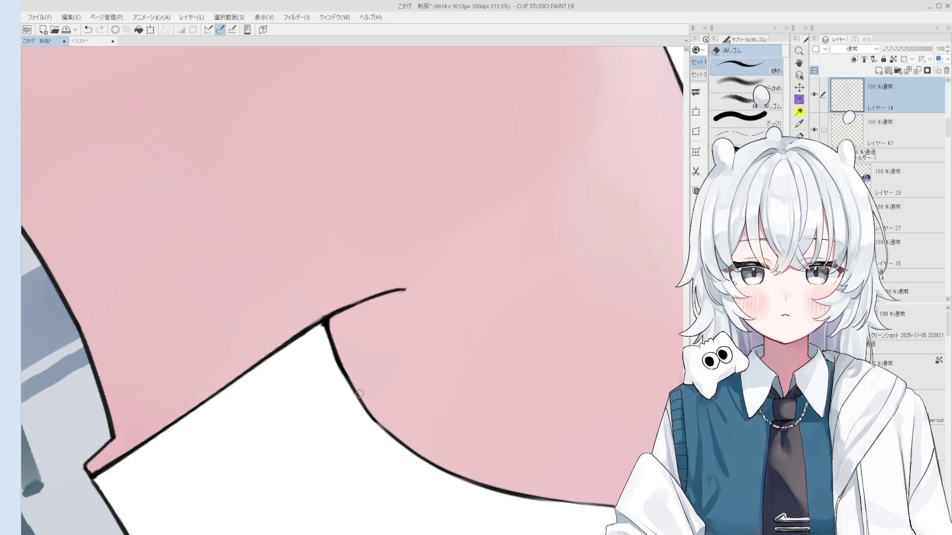
pyautogui.press('p')
pyautogui.moveTo(337, 348); pyautogui.dragTo(397, 439)
pyautogui.hotkey('ctrl', 'z')
pyautogui.moveTo(335, 358); pyautogui.dragTo(408, 445)
pyautogui.scroll(-2, 366, 426)
pyautogui.hotkey('ctrl', 'z')
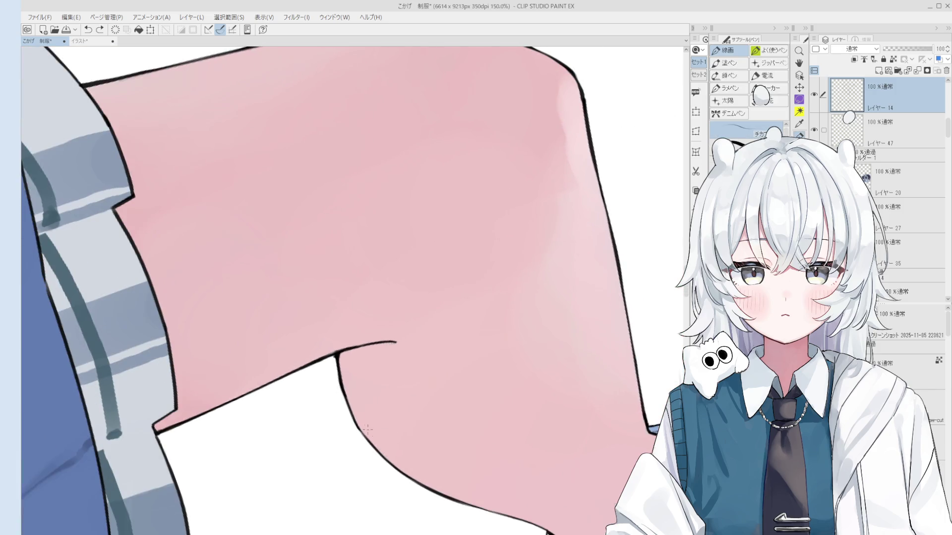
pyautogui.scroll(2, 369, 431)
# Pan up to the knee and remove small stray strokes, alternating pen and eraser
pyautogui.press('e')
pyautogui.press('p')
pyautogui.scroll(-1, 372, 437)
pyautogui.hotkey('ctrl', 'z')
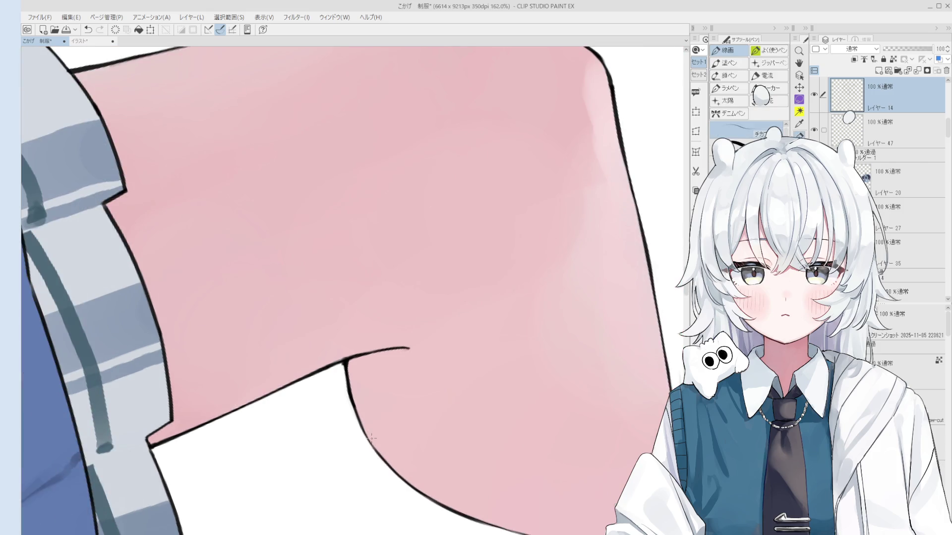
pyautogui.press('e')
pyautogui.scroll(2, 369, 429)
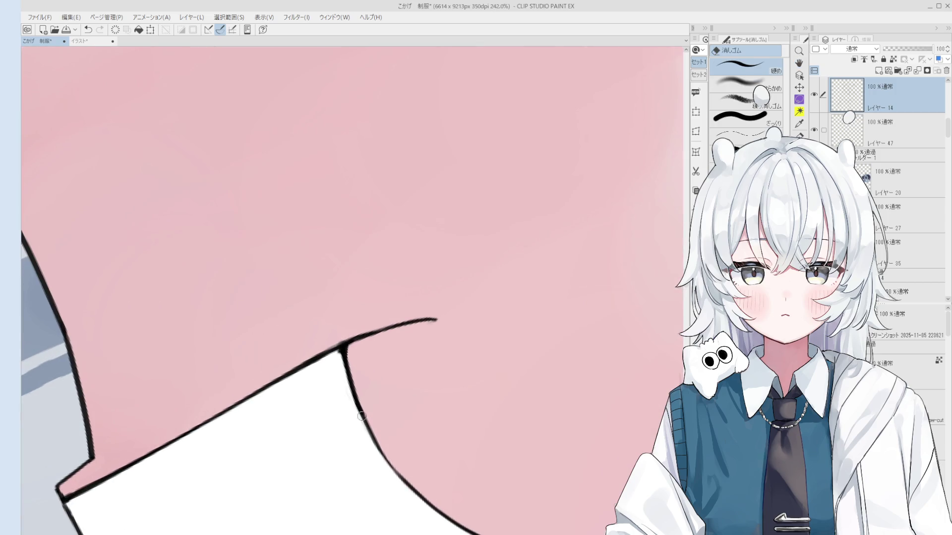
pyautogui.scroll(-1, 360, 406)
pyautogui.moveTo(378, 439)
pyautogui.mouseDown()
pyautogui.moveTo(351, 340)
pyautogui.moveTo(368, 437)
pyautogui.mouseUp()
pyautogui.moveTo(383, 492)
pyautogui.mouseDown()
pyautogui.moveTo(376, 437)
pyautogui.moveTo(340, 352)
pyautogui.moveTo(367, 383)
pyautogui.mouseUp()
pyautogui.scroll(-2, 356, 377)
pyautogui.press('p')
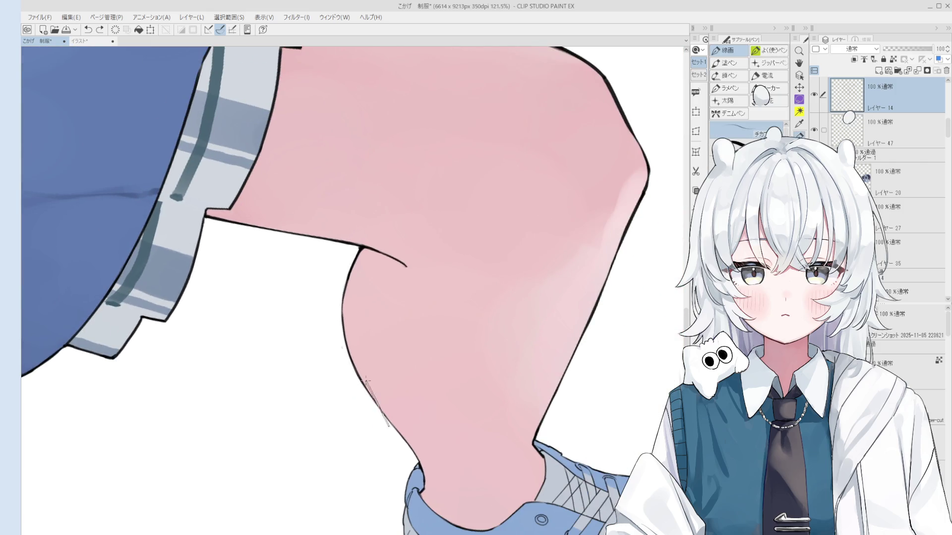
pyautogui.hotkey('ctrl', 'z')
pyautogui.scroll(-3, 366, 383)
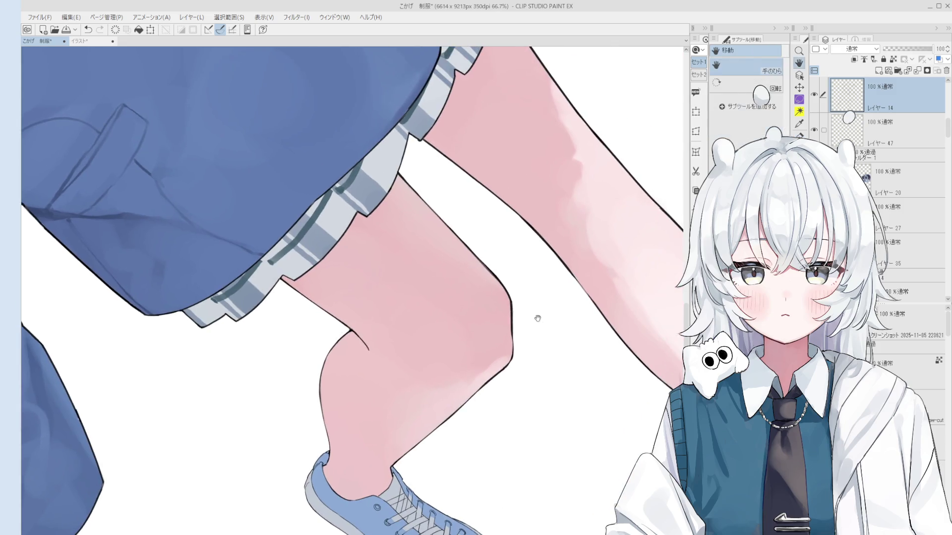
pyautogui.scroll(3, 537, 323)
pyautogui.press('e')
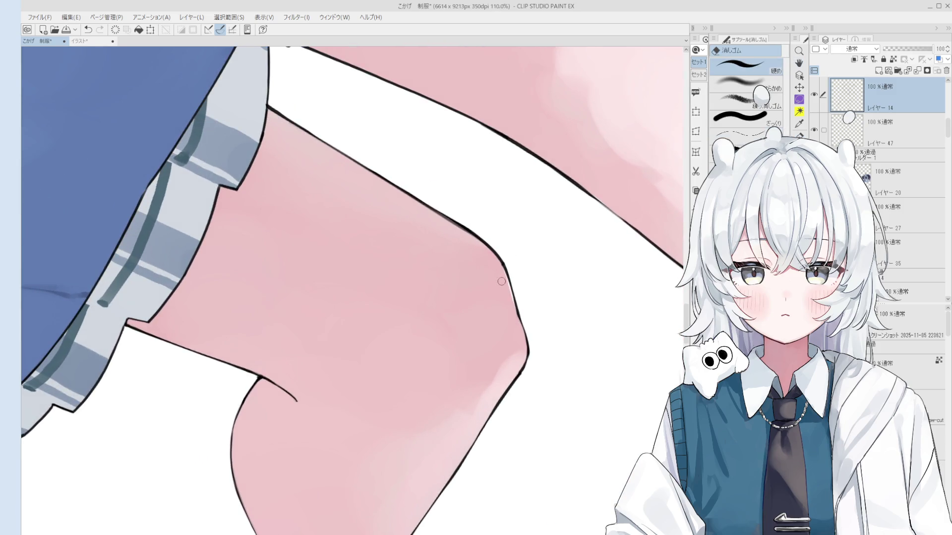
pyautogui.press('p')
# Redraw a short stroke along the knee outline, comparing with undo/redo and keeping it
pyautogui.moveTo(506, 269); pyautogui.dragTo(520, 325)
pyautogui.hotkey('ctrl', 'z')
pyautogui.moveTo(504, 275); pyautogui.dragTo(520, 322)
pyautogui.scroll(2, 523, 308)
pyautogui.press('e')
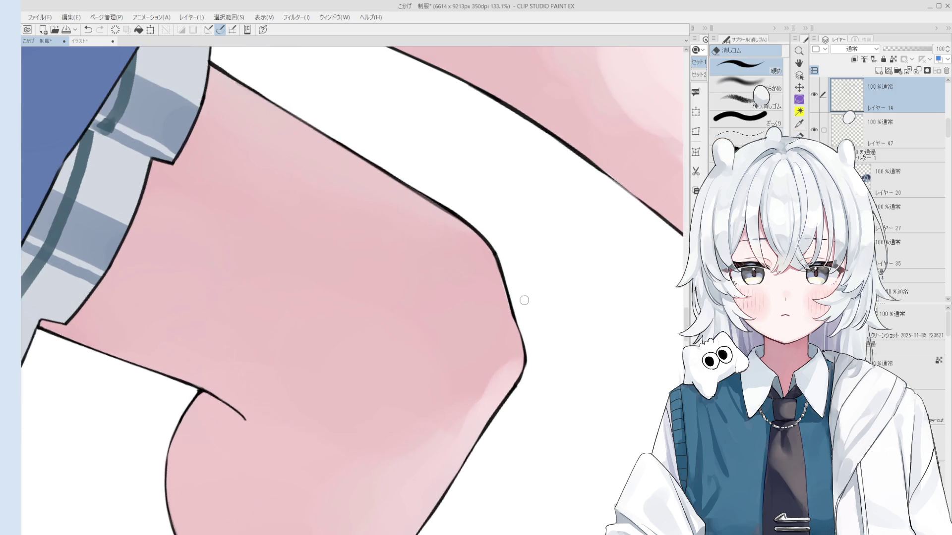
pyautogui.press('p')
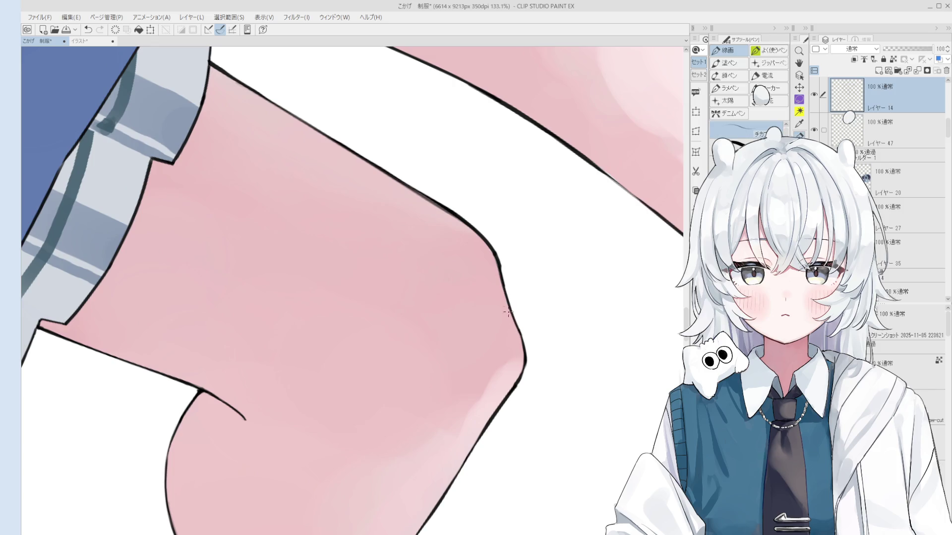
pyautogui.hotkey('ctrl', 'z')
pyautogui.hotkey('ctrl', 'y')
pyautogui.hotkey('ctrl', 'z')
pyautogui.hotkey('ctrl', 'y')
pyautogui.hotkey('ctrl', 'z')
pyautogui.hotkey('ctrl', 'y')
pyautogui.hotkey('ctrl', 'z')
pyautogui.hotkey('ctrl', 'y')
pyautogui.scroll(-2, 496, 255)
pyautogui.scroll(4, 506, 322)
# Rotate the canvas slightly and redraw the knee line stroke
pyautogui.press('e')
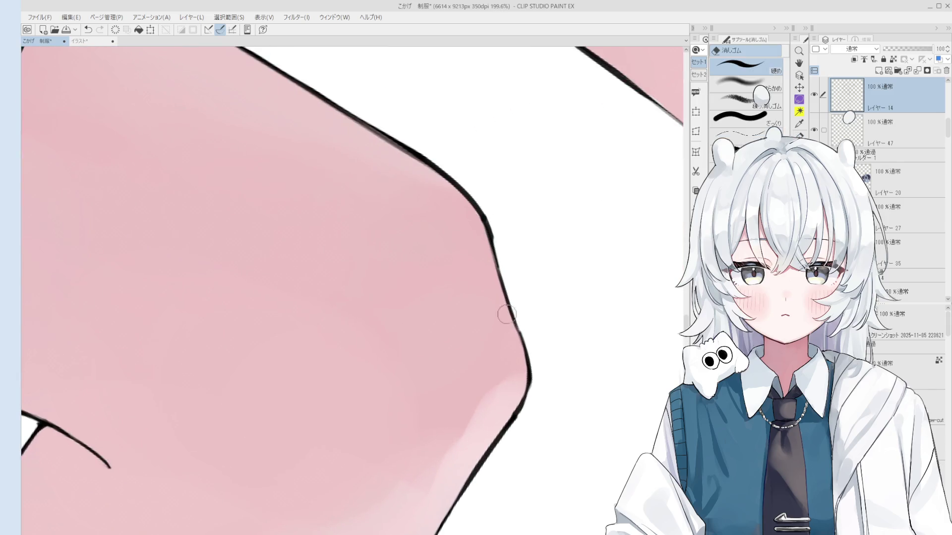
pyautogui.scroll(-3, 520, 324)
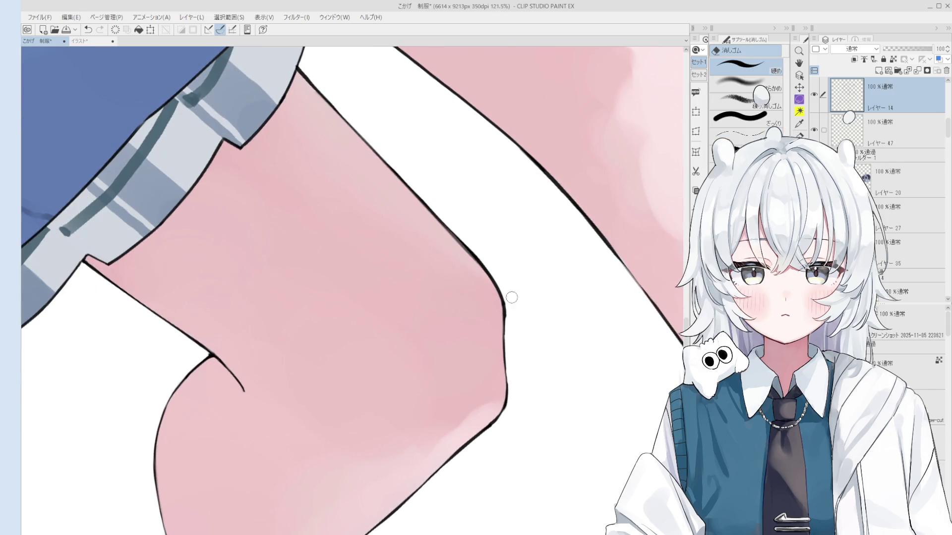
pyautogui.scroll(-3, 513, 327)
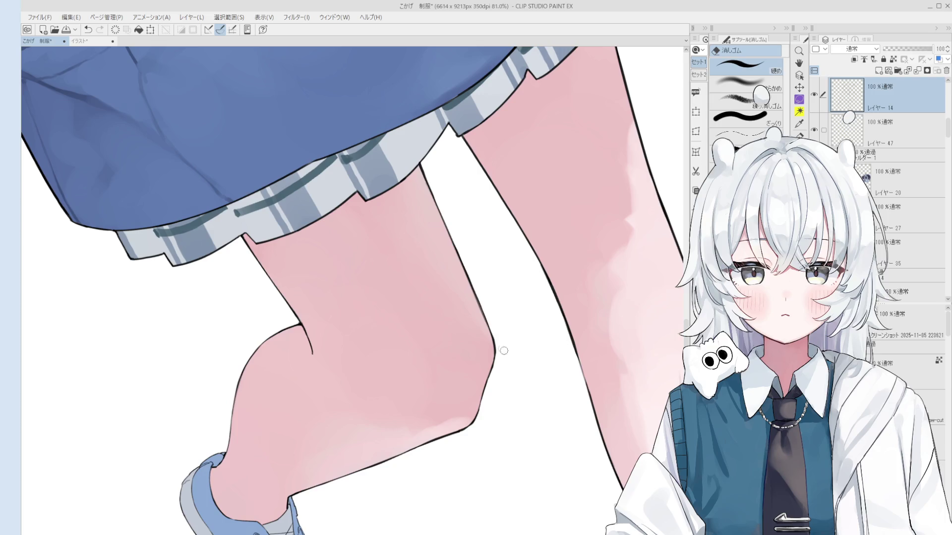
pyautogui.scroll(4, 505, 350)
pyautogui.press('-')
pyautogui.press('p')
pyautogui.hotkey('ctrl', 'z')
pyautogui.hotkey('ctrl', 'z')
pyautogui.moveTo(498, 358); pyautogui.dragTo(481, 295)
pyautogui.press('e')
pyautogui.scroll(-1, 498, 350)
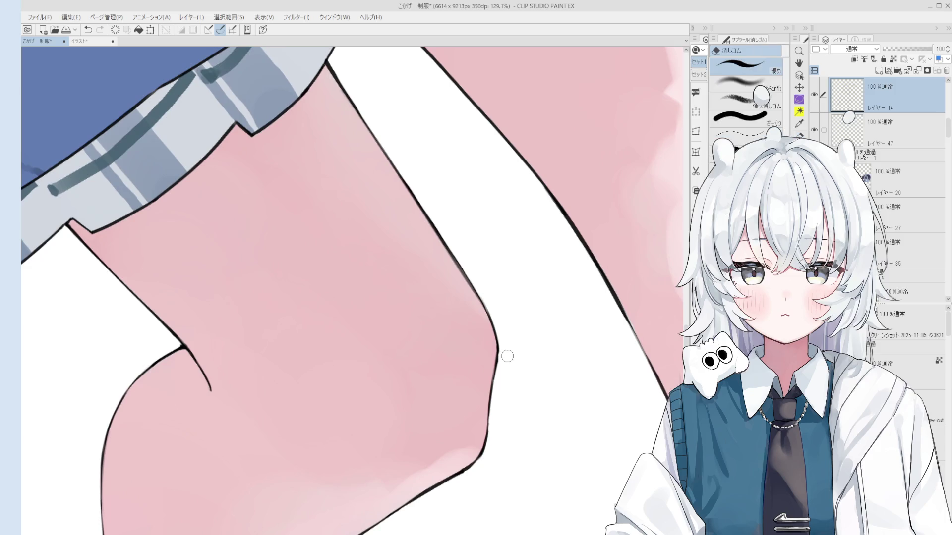
# Redraw the crease line behind the knee as a short stroke, then turn the view upright
pyautogui.press('p')
pyautogui.moveTo(500, 371)
pyautogui.mouseDown()
pyautogui.moveTo(491, 316)
pyautogui.moveTo(492, 328)
pyautogui.mouseUp()
pyautogui.hotkey('ctrl', 'z')
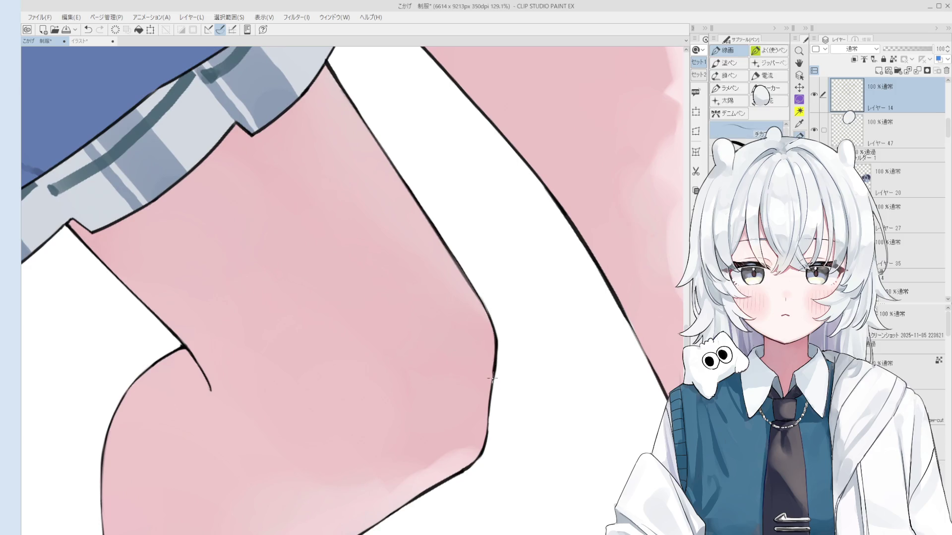
pyautogui.scroll(-2, 490, 332)
pyautogui.hotkey('ctrl', 'z')
pyautogui.moveTo(495, 373); pyautogui.dragTo(492, 345)
pyautogui.press('^')
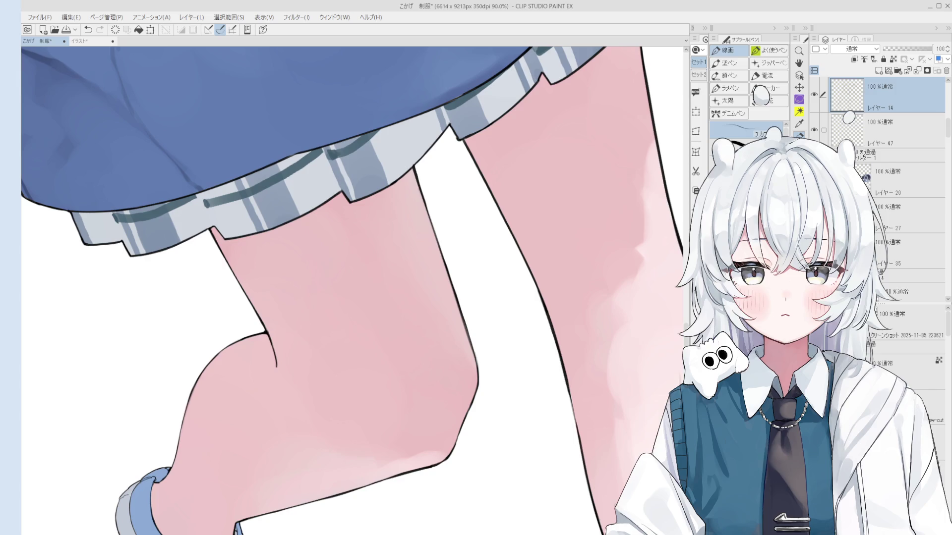
pyautogui.scroll(5, 288, 398)
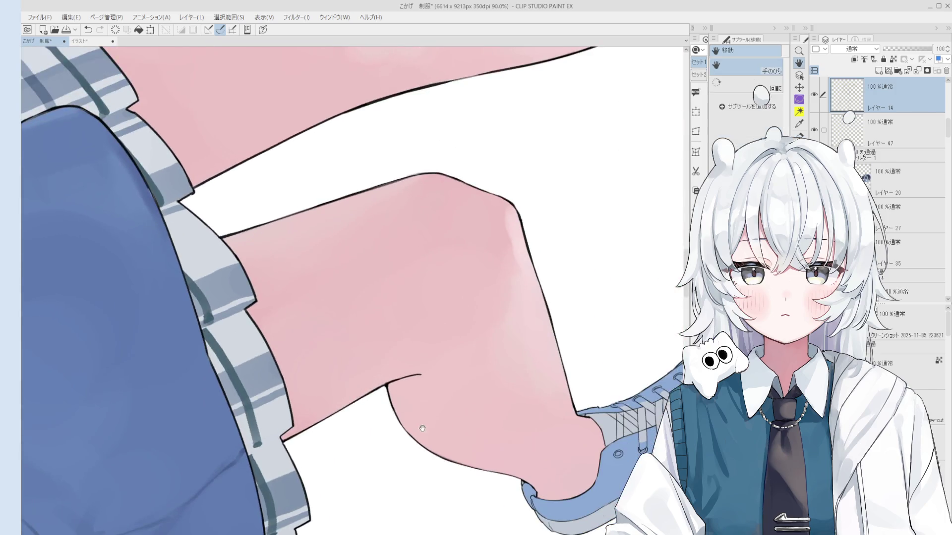
# Redraw the curved crease behind the knee as a cleaner, longer stroke, rotating the view clockwise
pyautogui.hotkey('ctrl', 'z')
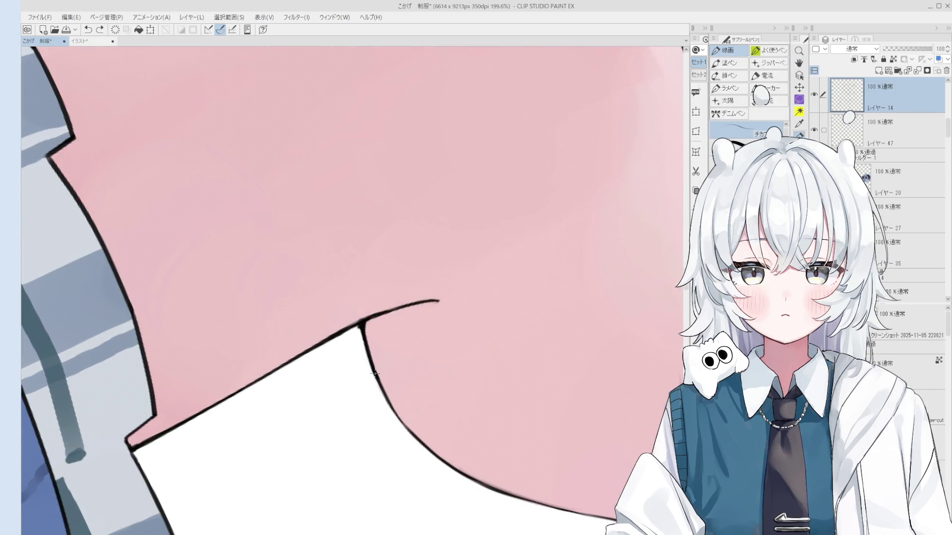
pyautogui.moveTo(367, 361); pyautogui.dragTo(448, 464)
pyautogui.press('^')
pyautogui.press('^')
pyautogui.press('^')
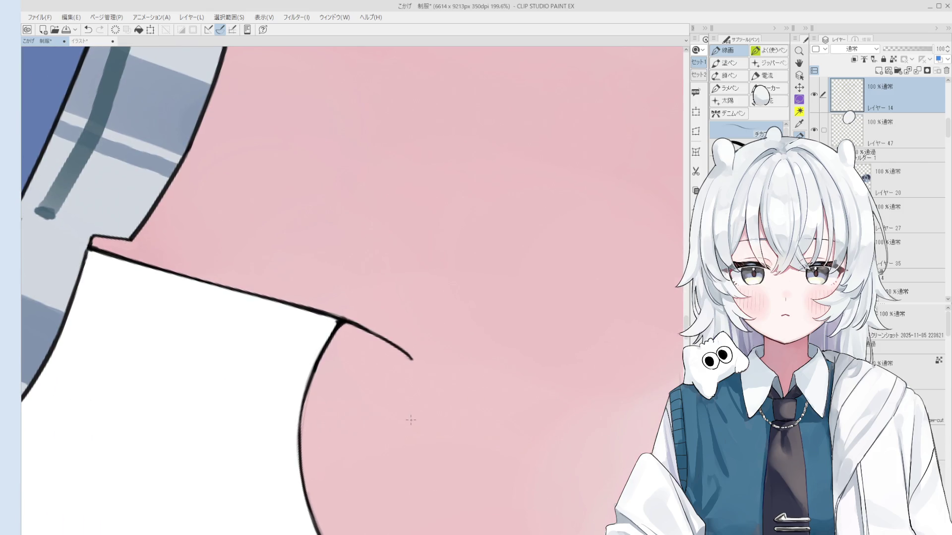
pyautogui.press('^')
pyautogui.press('^')
pyautogui.press('^')
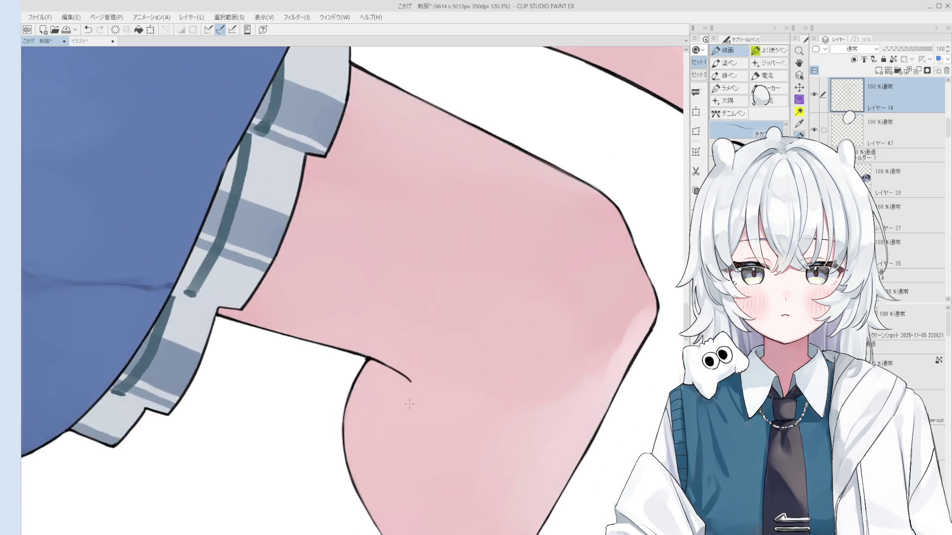
# Toggle between the eraser and pen on the leg and undo the last stroke
pyautogui.press('e')
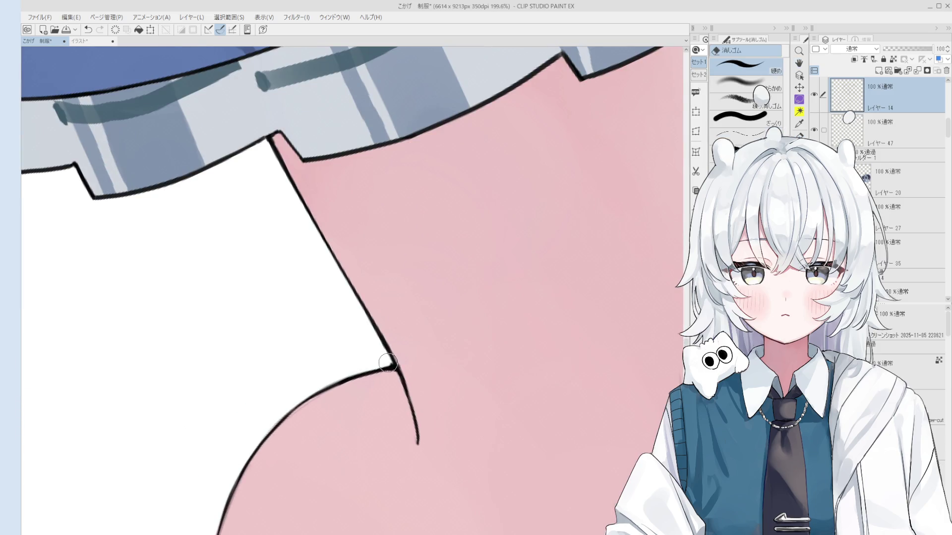
pyautogui.press('p')
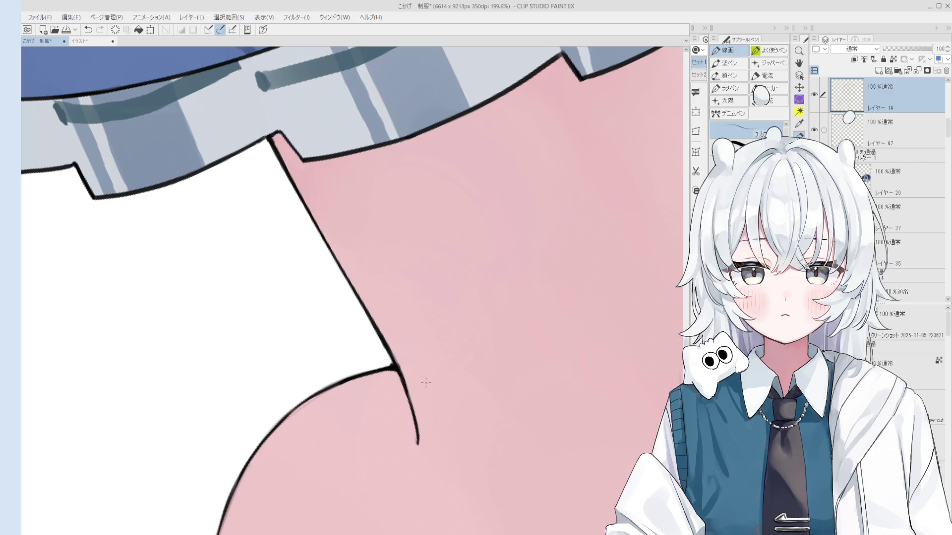
pyautogui.press('e')
pyautogui.scroll(-3, 425, 383)
pyautogui.scroll(4, 446, 426)
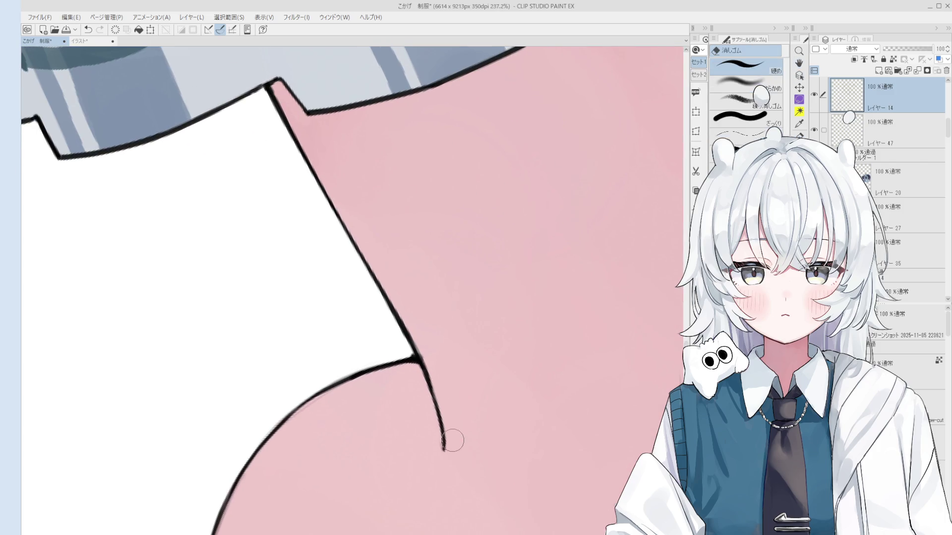
pyautogui.scroll(-2, 448, 439)
pyautogui.press('p')
pyautogui.hotkey('ctrl', 'z')
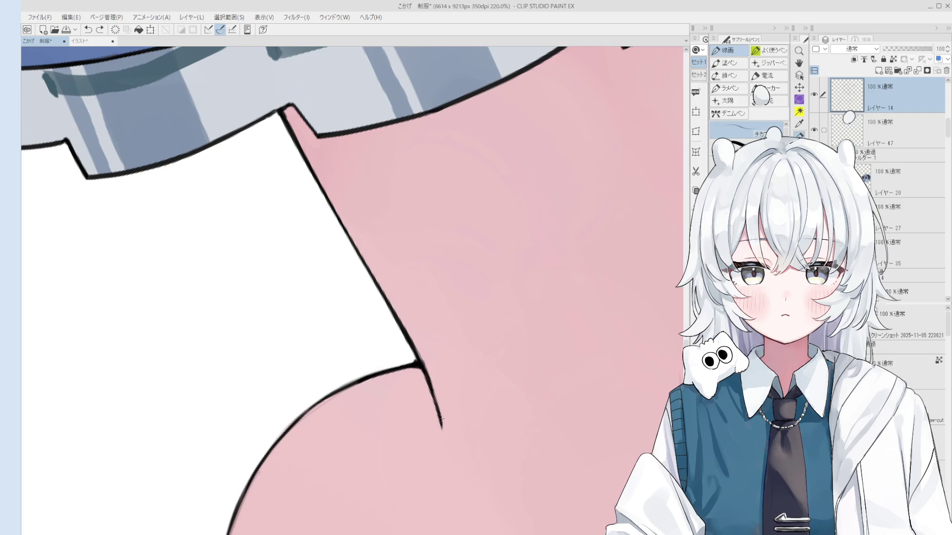
# Erase the small stray mark on the leg
pyautogui.scroll(-6, 441, 420)
pyautogui.press('h')
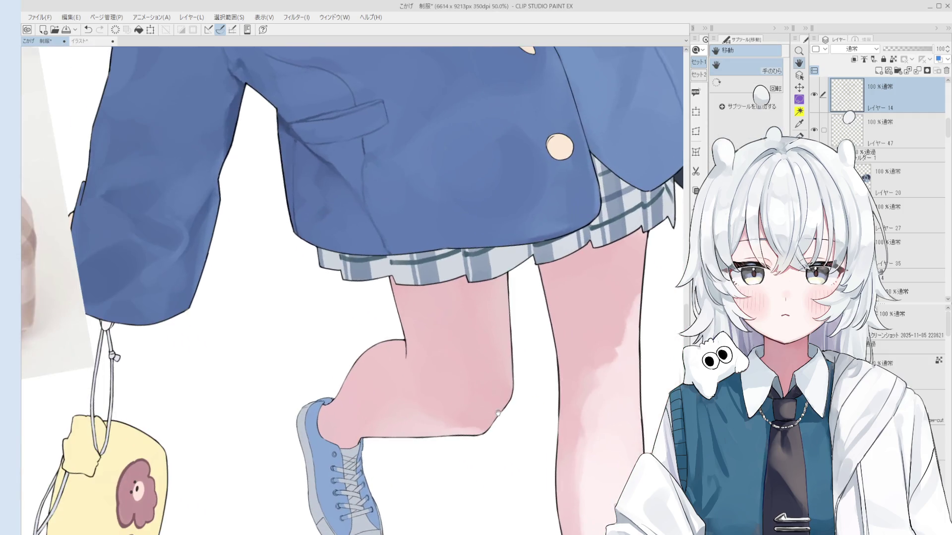
pyautogui.scroll(-2, 503, 294)
pyautogui.scroll(2, 497, 275)
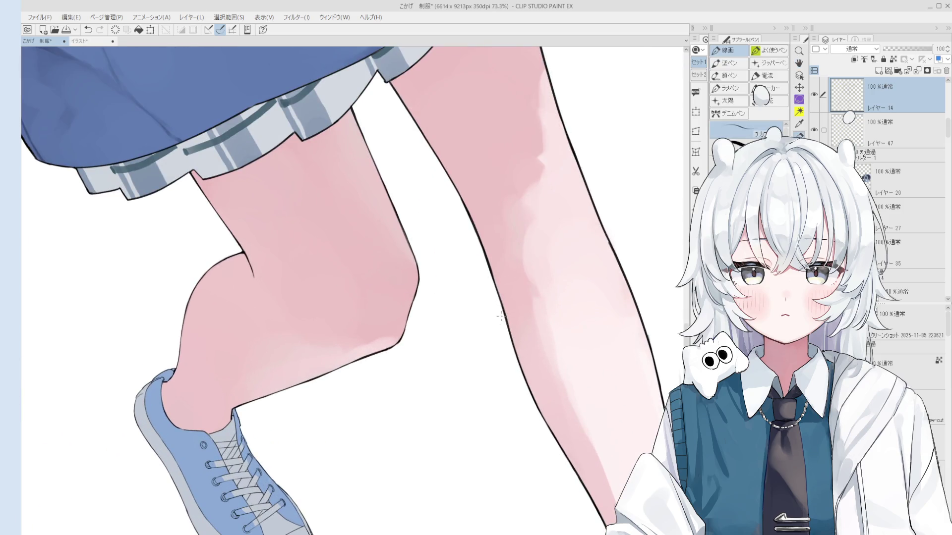
pyautogui.scroll(-2, 500, 308)
pyautogui.press('e')
pyautogui.moveTo(514, 323); pyautogui.dragTo(506, 303)
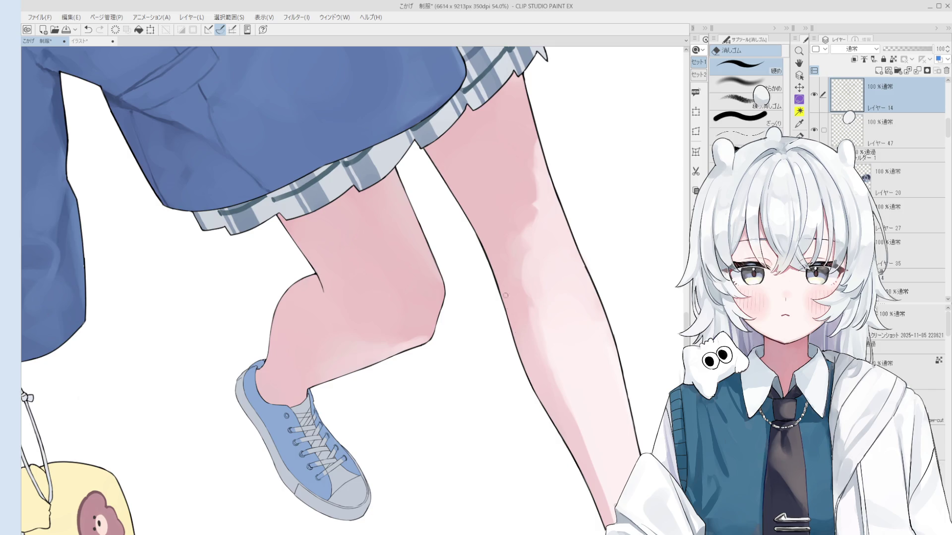
pyautogui.scroll(-3, 509, 306)
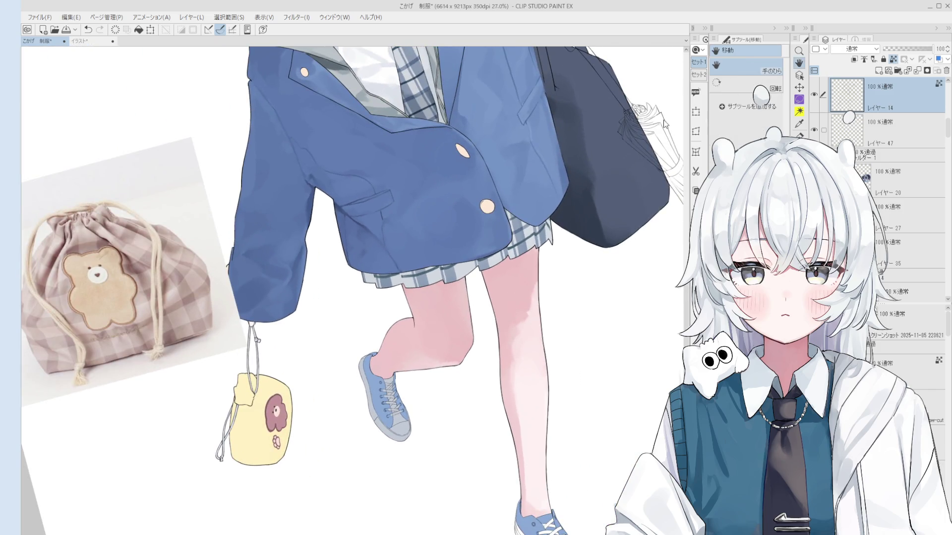
pyautogui.press('b')
pyautogui.moveTo(508, 389)
pyautogui.mouseDown()
pyautogui.moveTo(509, 340)
pyautogui.moveTo(520, 456)
pyautogui.moveTo(542, 446)
pyautogui.moveTo(527, 313)
pyautogui.mouseUp()
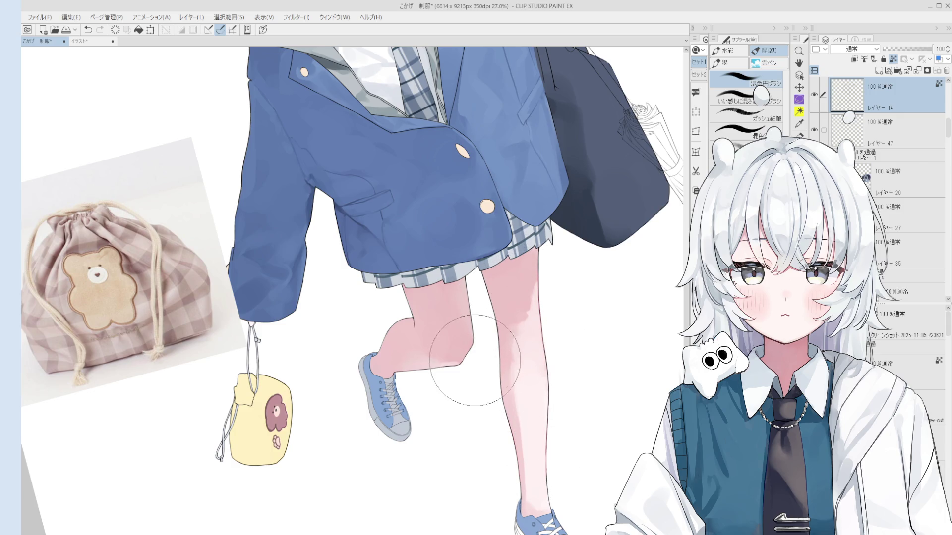
pyautogui.scroll(1, 456, 334)
pyautogui.scroll(2, 467, 279)
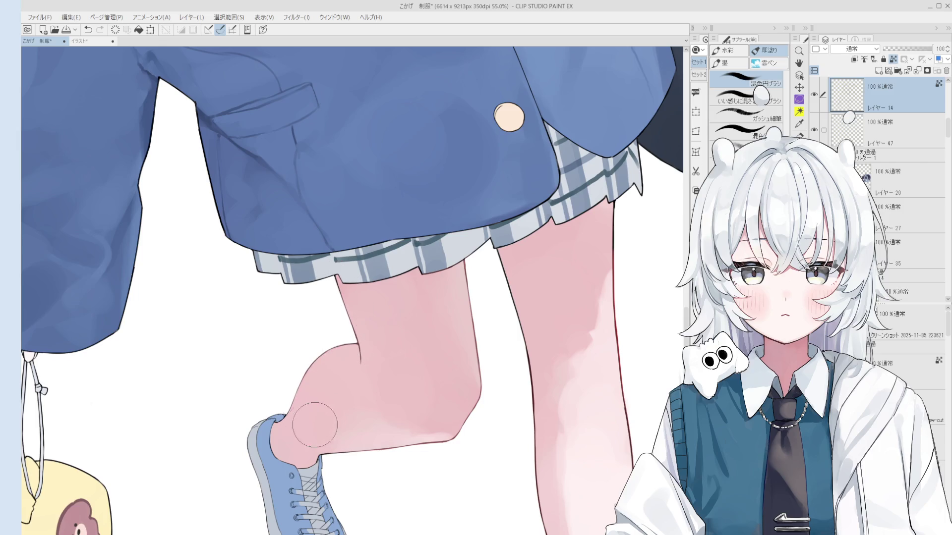
pyautogui.scroll(-3, 362, 436)
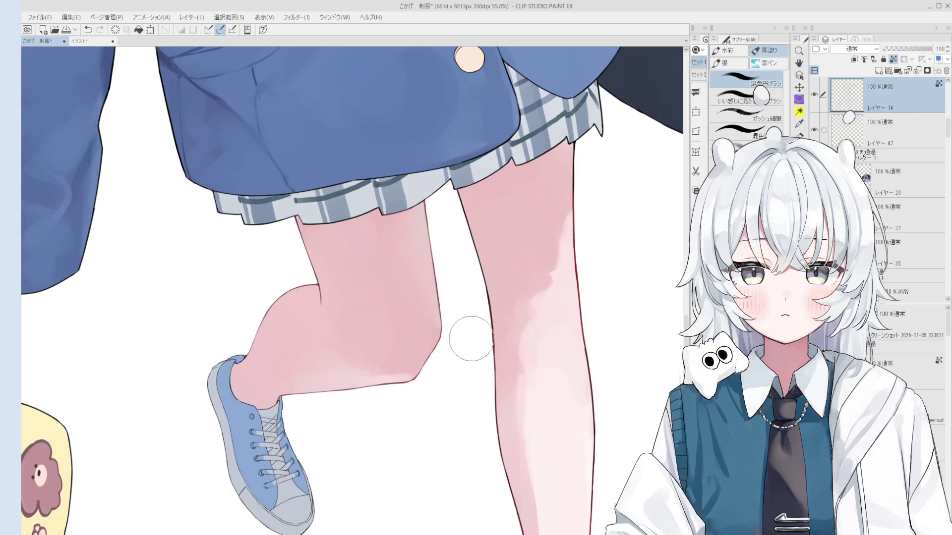
pyautogui.scroll(-2, 495, 337)
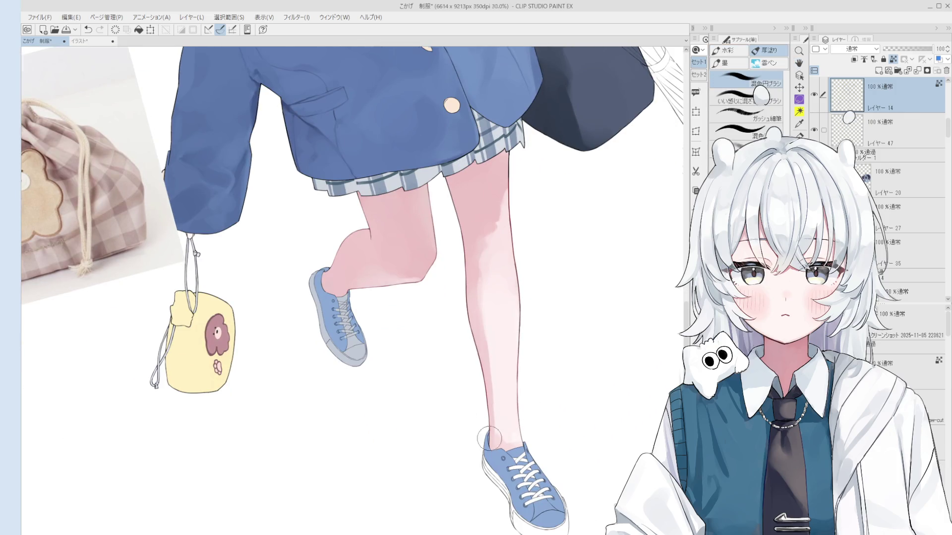
pyautogui.scroll(-1, 489, 436)
pyautogui.moveTo(519, 336); pyautogui.dragTo(476, 477)
pyautogui.scroll(2, 463, 332)
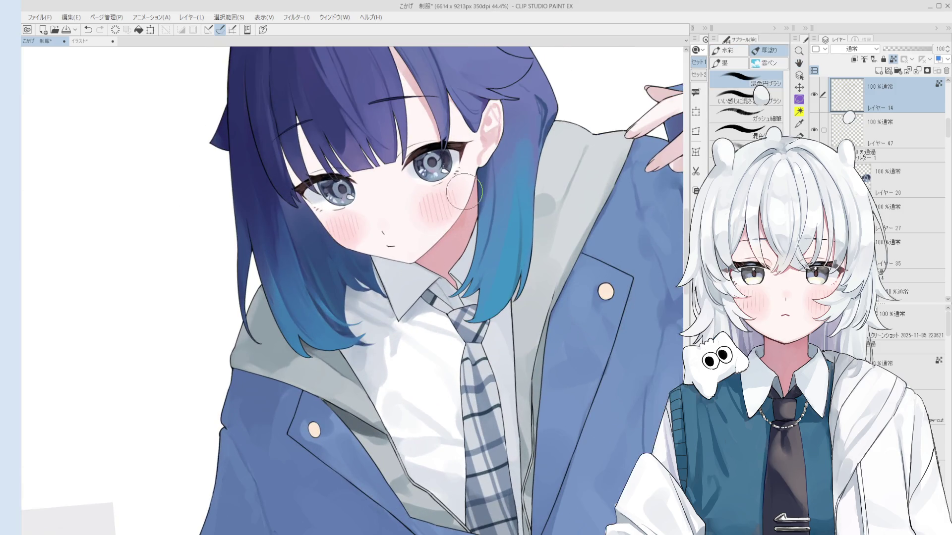
# Repaint the shading on the middle and ring fingers of the raised hand
pyautogui.scroll(1, 452, 272)
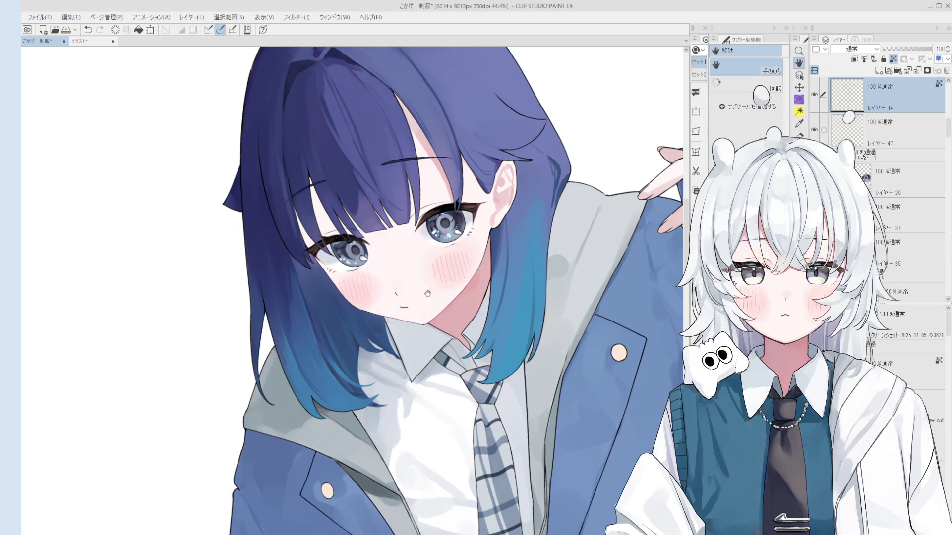
pyautogui.moveTo(428, 282); pyautogui.dragTo(371, 312)
pyautogui.scroll(-1, 460, 215)
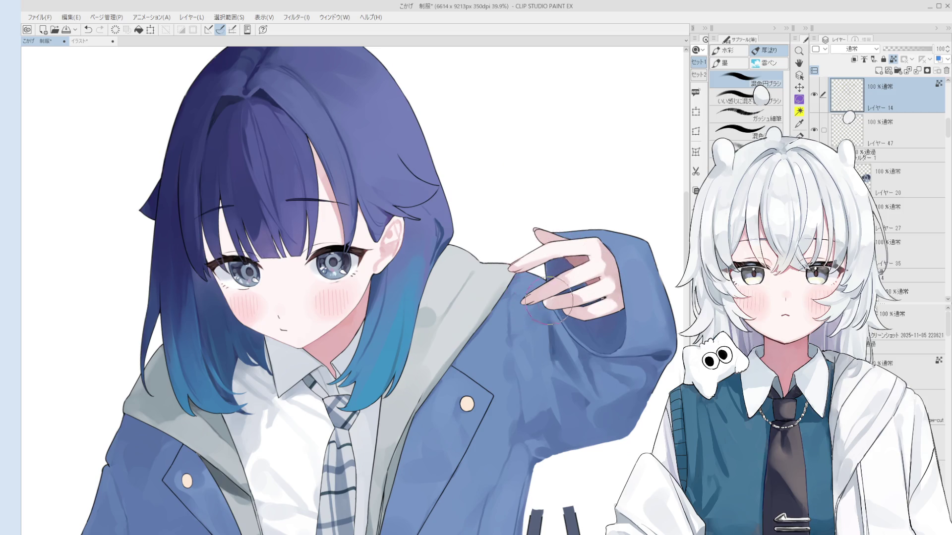
pyautogui.moveTo(571, 304)
pyautogui.mouseDown()
pyautogui.moveTo(599, 288)
pyautogui.moveTo(607, 298)
pyautogui.moveTo(580, 262)
pyautogui.moveTo(572, 280)
pyautogui.moveTo(585, 258)
pyautogui.mouseUp()
pyautogui.scroll(-2, 47, 386)
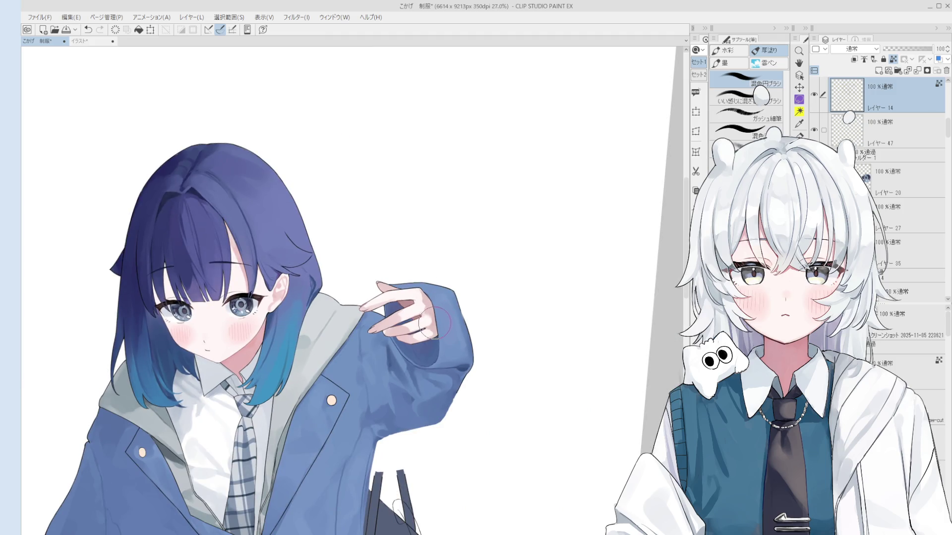
# Centre the face in view and try a brush stroke on the hair, then undo it
pyautogui.press('o')
pyautogui.scroll(3, 347, 337)
pyautogui.scroll(3, 489, 255)
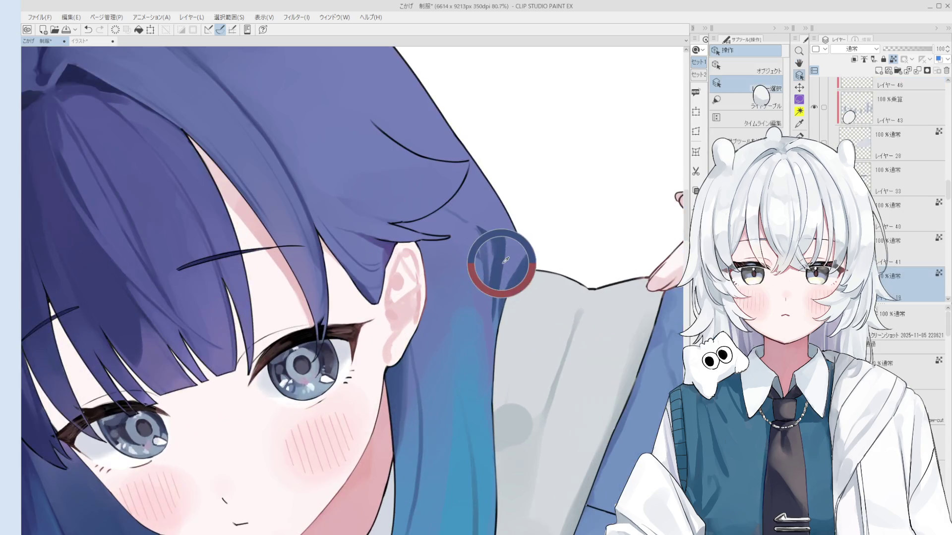
pyautogui.scroll(-2, 488, 255)
pyautogui.moveTo(347, 422); pyautogui.dragTo(397, 389)
pyautogui.press('b')
pyautogui.scroll(-1, 396, 389)
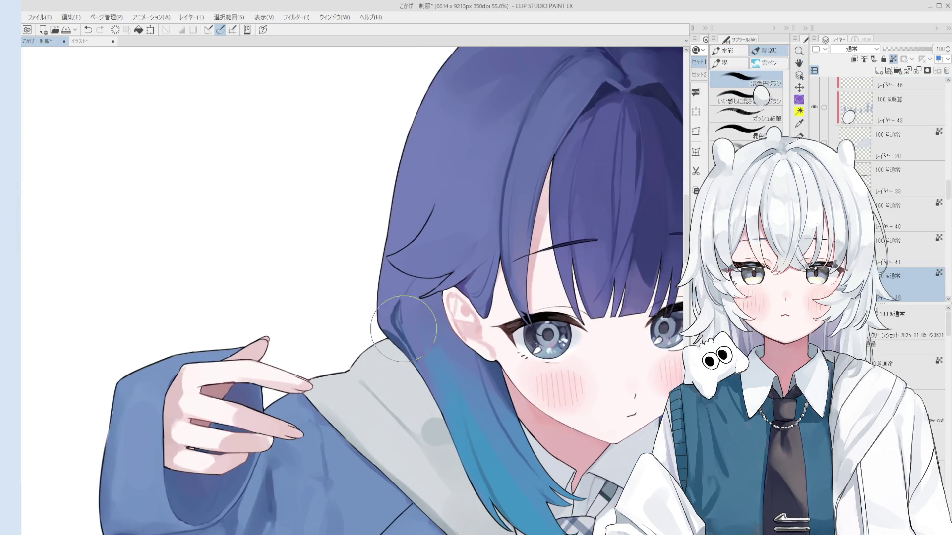
pyautogui.moveTo(407, 337); pyautogui.dragTo(438, 396)
pyautogui.hotkey('ctrl', 'z')
# Undo the remaining hair strokes, select the hair area from its layer, and add a new raster layer
pyautogui.hotkey('ctrl', 'z')
pyautogui.hotkey('ctrl', 'z')
pyautogui.moveTo(413, 329); pyautogui.dragTo(425, 309)
pyautogui.hotkey('ctrl', 'z')
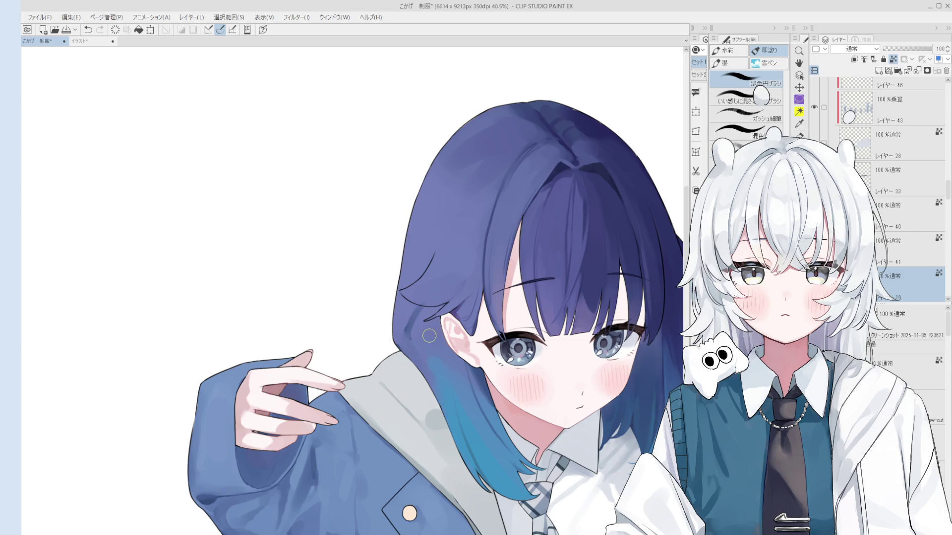
pyautogui.hotkey('ctrl', 'z')
pyautogui.keyDown('ctrl'); pyautogui.click(877, 73); pyautogui.keyUp('ctrl')
pyautogui.click(877, 74)
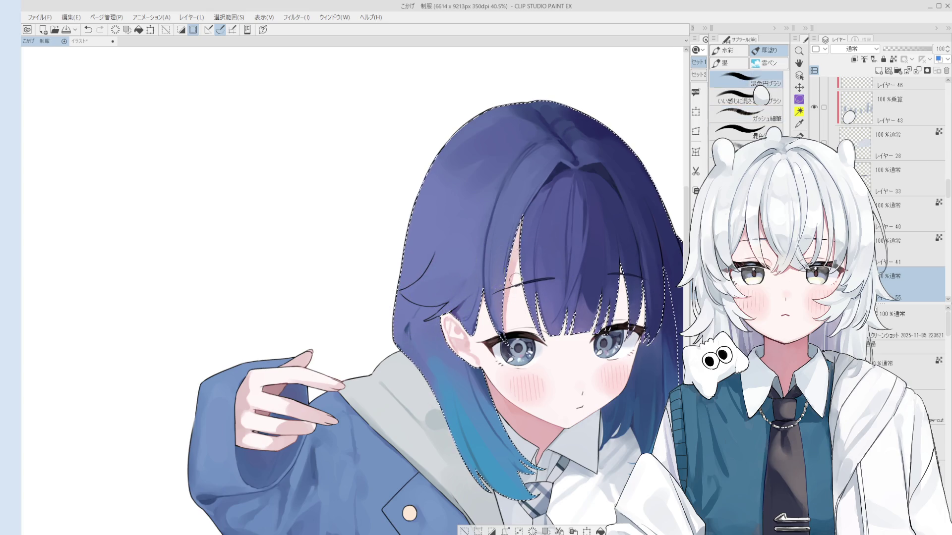
# Paint the red ornament shape in the hair, redrawing its curved lower edge
pyautogui.scroll(3, 420, 313)
pyautogui.moveTo(446, 239)
pyautogui.mouseDown()
pyautogui.moveTo(455, 218)
pyautogui.moveTo(497, 255)
pyautogui.mouseUp()
pyautogui.hotkey('ctrl', 'z')
pyautogui.moveTo(464, 221)
pyautogui.mouseDown()
pyautogui.moveTo(477, 299)
pyautogui.moveTo(446, 277)
pyautogui.moveTo(466, 238)
pyautogui.moveTo(474, 280)
pyautogui.moveTo(471, 272)
pyautogui.mouseUp()
pyautogui.hotkey('ctrl', 'z')
# Fill the gap at the ornament's tip, even out its top and lower edges, and deselect
pyautogui.press('g')
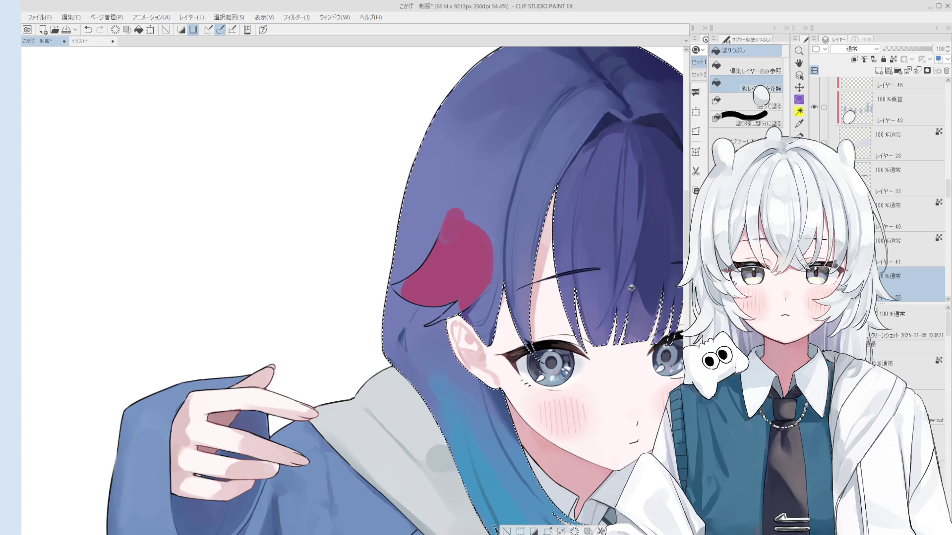
pyautogui.click(402, 287)
pyautogui.press('b')
pyautogui.scroll(1, 407, 288)
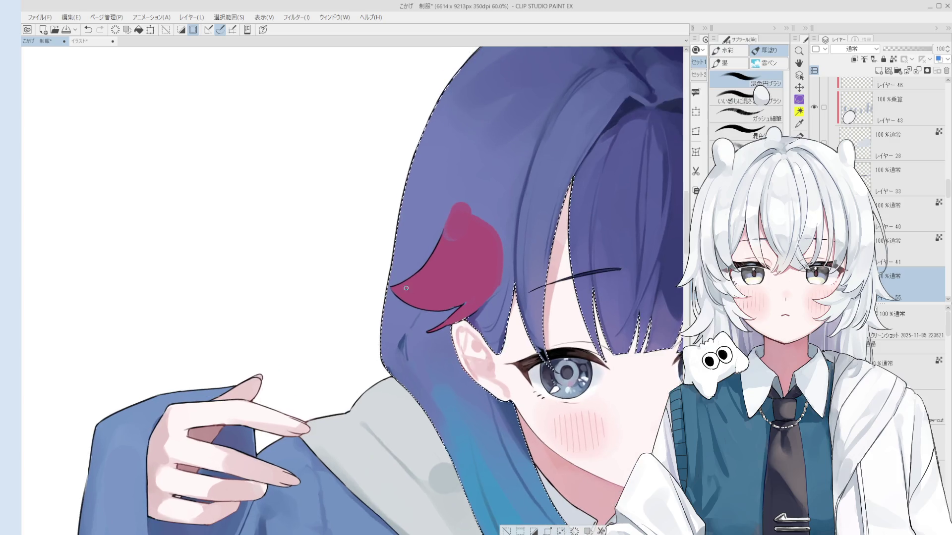
pyautogui.moveTo(459, 229); pyautogui.dragTo(444, 233)
pyautogui.moveTo(470, 296); pyautogui.dragTo(467, 307)
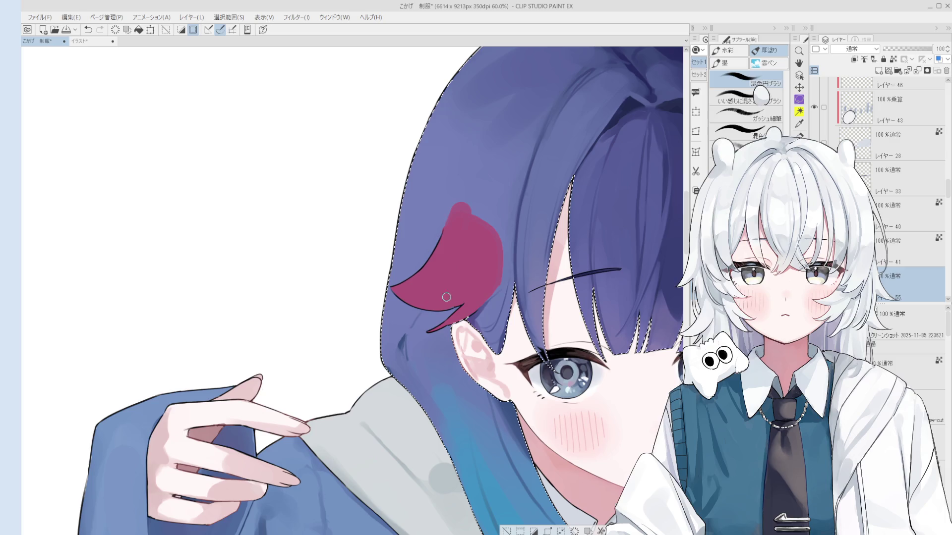
pyautogui.scroll(-2, 451, 303)
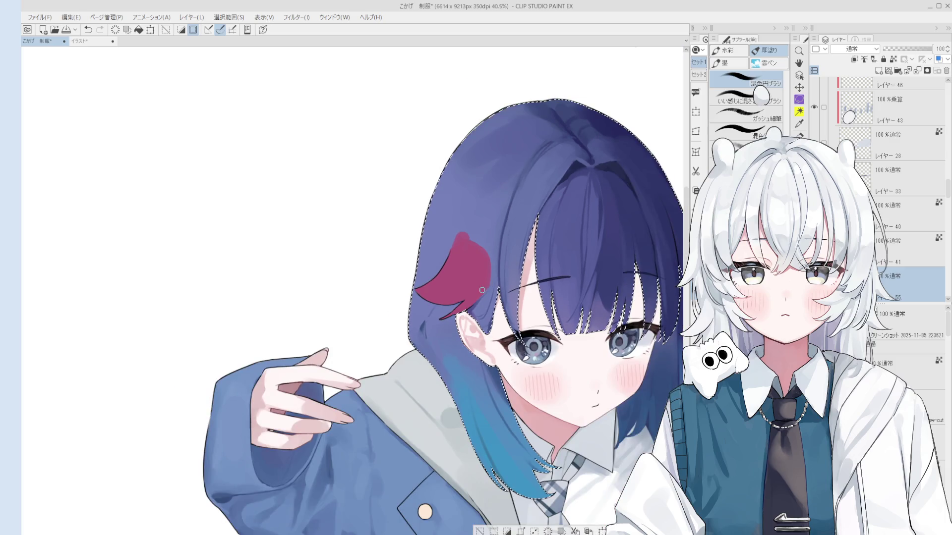
pyautogui.scroll(-2, 487, 286)
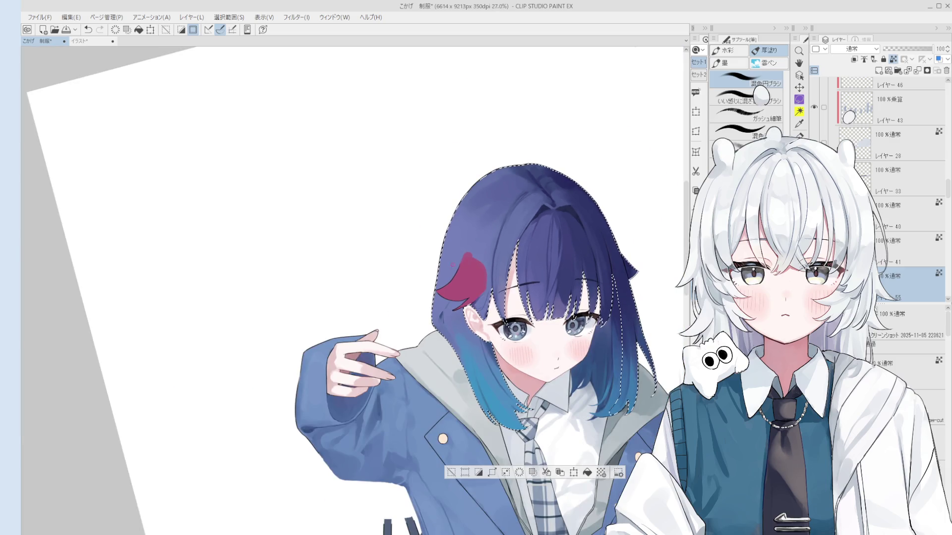
pyautogui.scroll(-3, 892, 189)
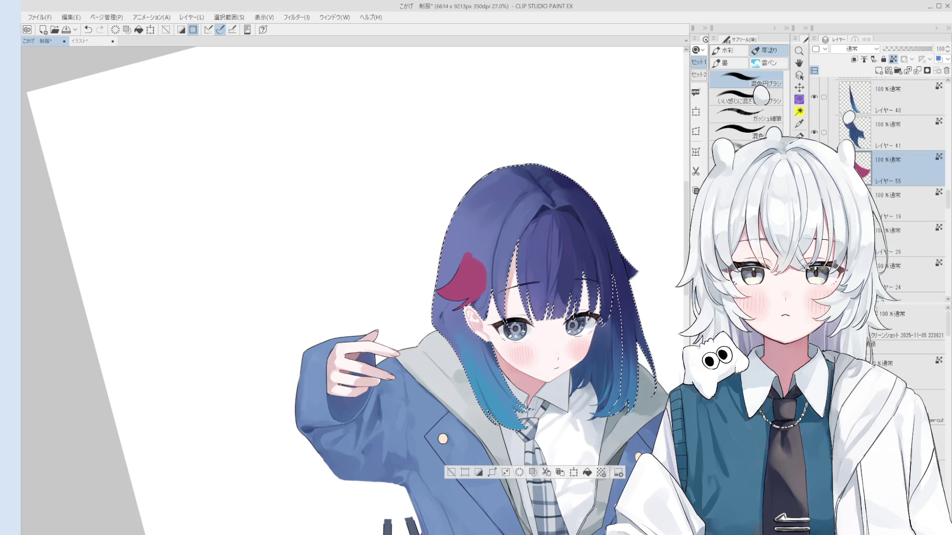
pyautogui.click(450, 472)
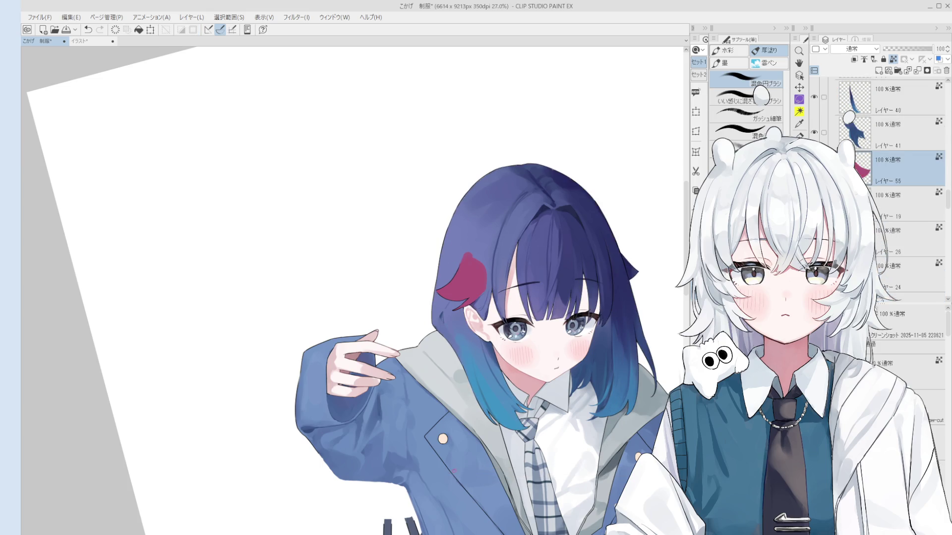
# Select the ornament shape, copy the hair layer above it, and merge it down to cover the ornament
pyautogui.keyDown('ctrl'); pyautogui.click(858, 164); pyautogui.keyUp('ctrl')
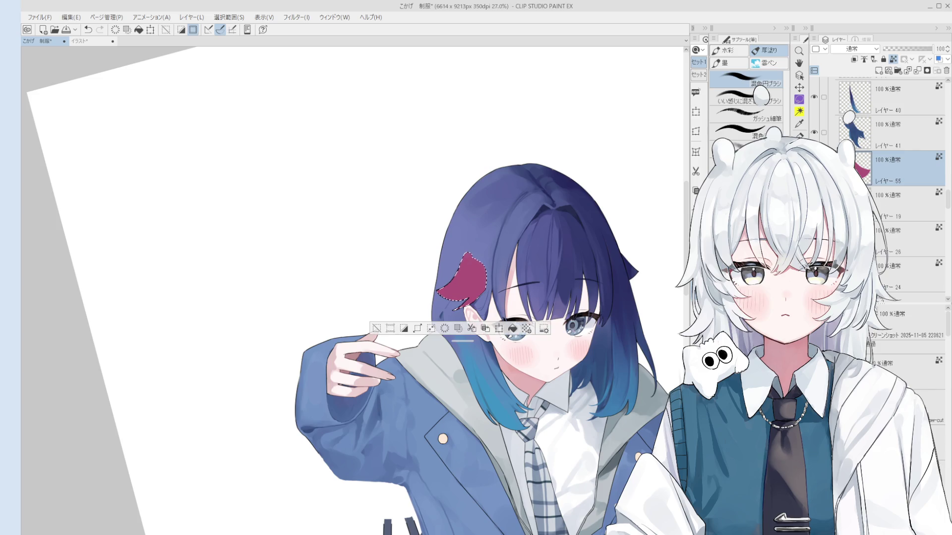
pyautogui.click(907, 204)
pyautogui.hotkey('ctrl', 'c')
pyautogui.hotkey('ctrl', 'v')
pyautogui.moveTo(862, 203); pyautogui.dragTo(869, 144)
pyautogui.click(916, 72)
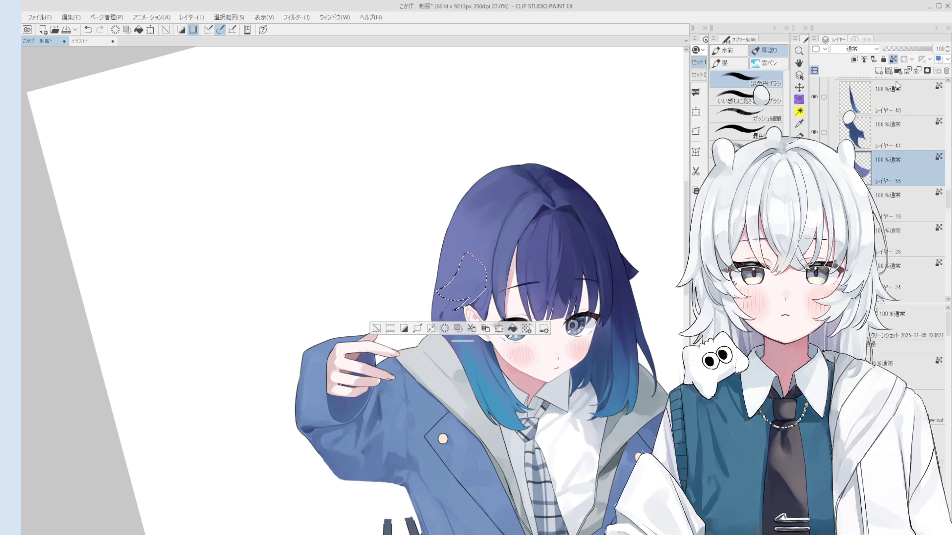
pyautogui.click(376, 328)
pyautogui.press('o')
pyautogui.scroll(2, 461, 283)
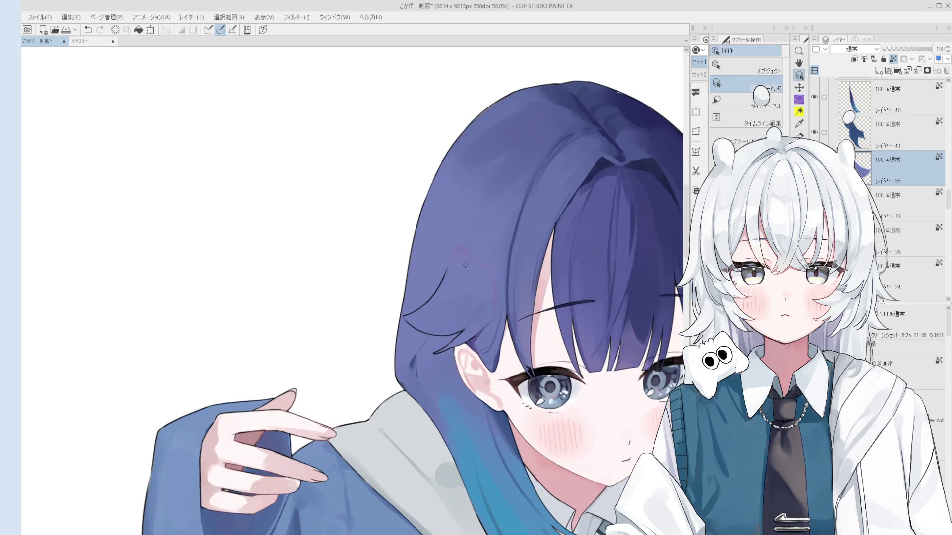
# Blend away the pink outline on the hair, then pick the hair layer on the canvas
pyautogui.press('b')
pyautogui.scroll(2, 461, 283)
pyautogui.moveTo(448, 289)
pyautogui.mouseDown()
pyautogui.moveTo(453, 230)
pyautogui.moveTo(492, 272)
pyautogui.moveTo(507, 331)
pyautogui.moveTo(480, 333)
pyautogui.mouseUp()
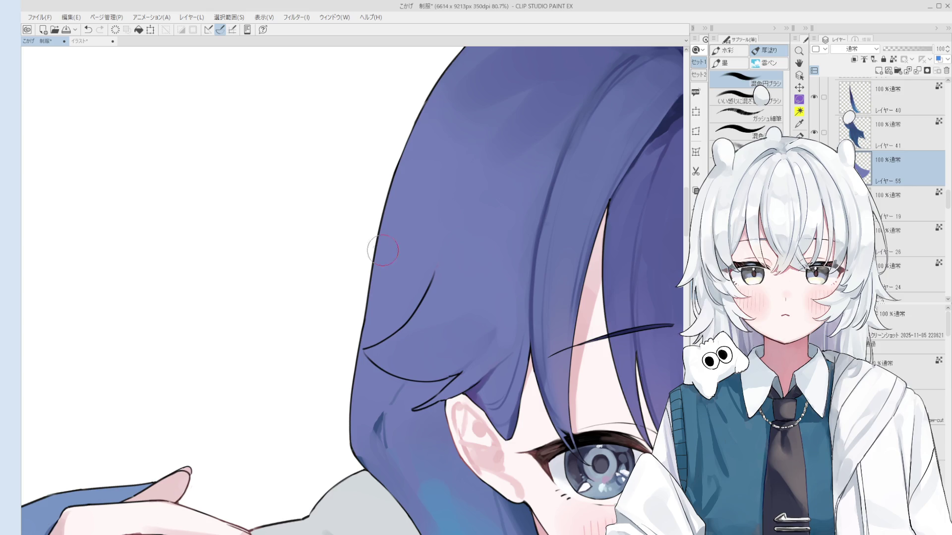
pyautogui.scroll(-3, 412, 345)
pyautogui.press('o')
pyautogui.scroll(3, 428, 377)
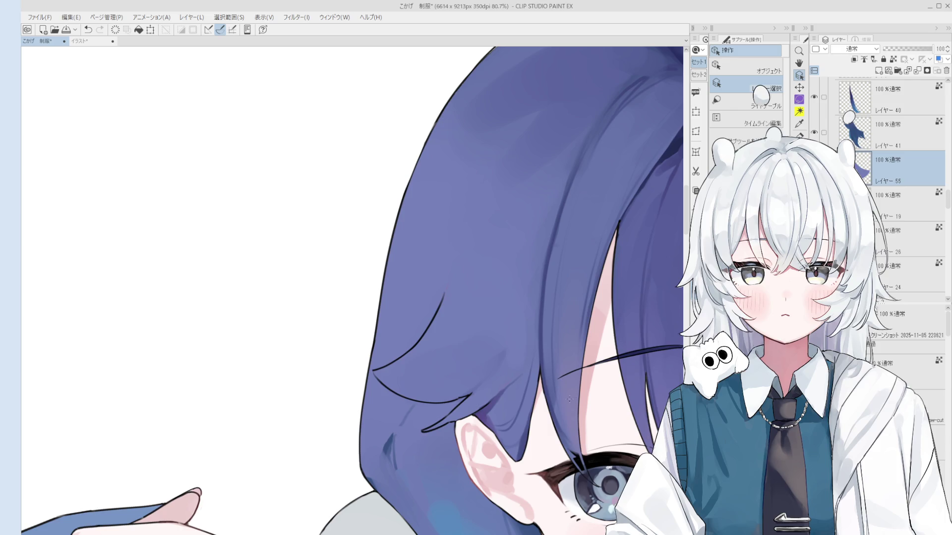
pyautogui.click(399, 441)
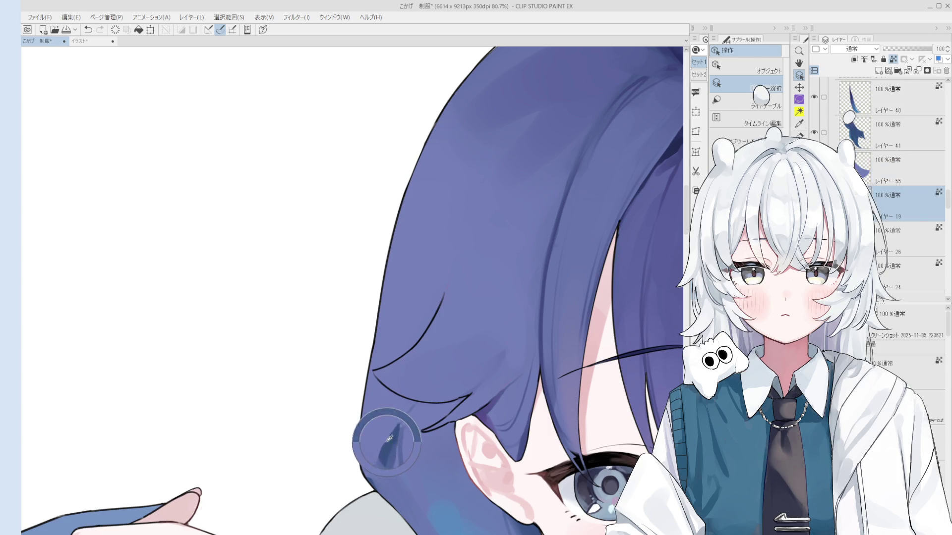
# Move the face higher in view and test a small paint dab, undoing it
pyautogui.press('b')
pyautogui.scroll(-4, 401, 456)
pyautogui.scroll(-1, 402, 470)
pyautogui.moveTo(403, 469); pyautogui.dragTo(400, 428)
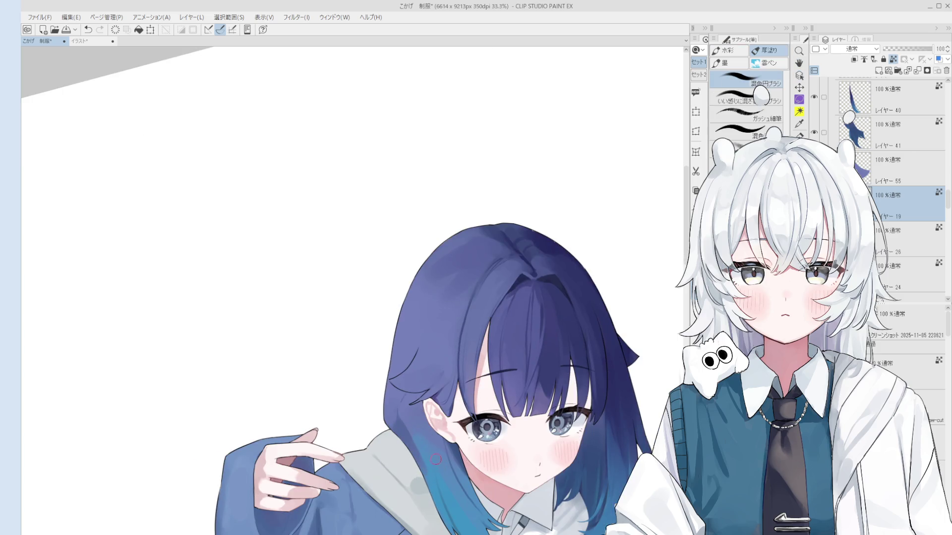
pyautogui.hotkey('ctrl', 'z')
pyautogui.scroll(-1, 437, 477)
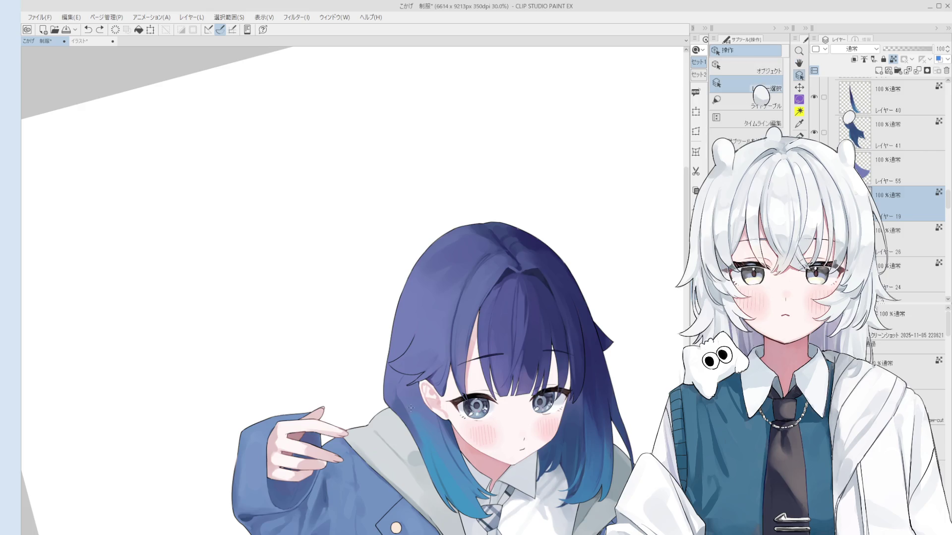
pyautogui.click(415, 424)
pyautogui.hotkey('ctrl', 'z')
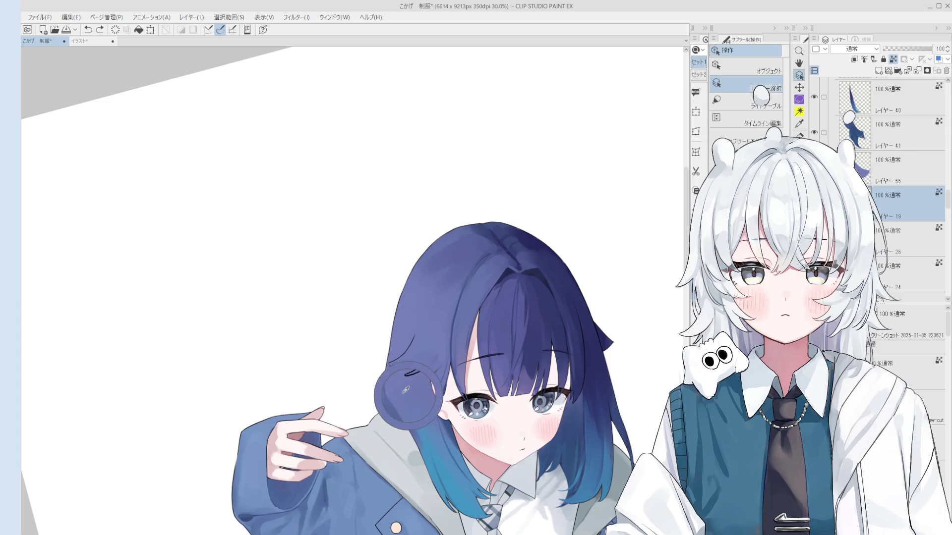
# Paint saturated blue over the light streak by the ear and down the strand, then pick レイヤー 40
pyautogui.scroll(5, 404, 394)
pyautogui.scroll(-5, 394, 431)
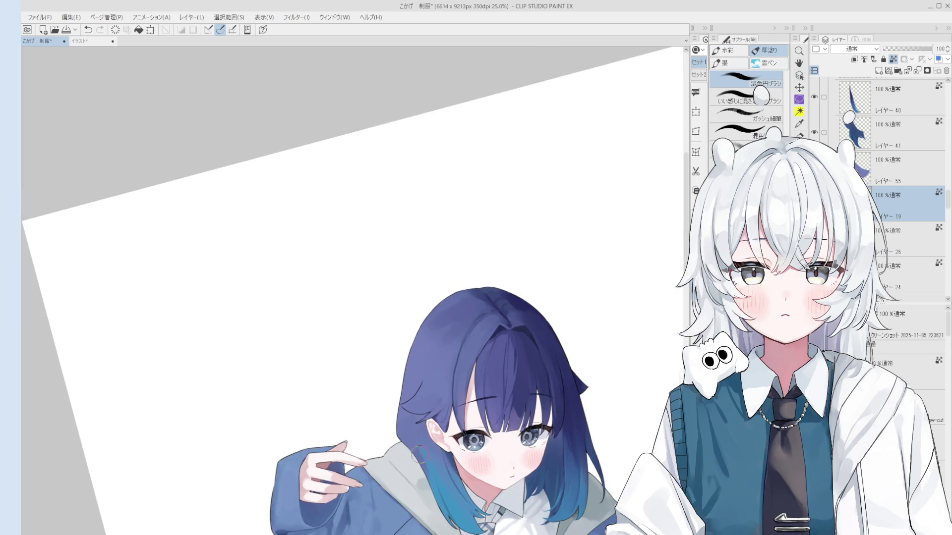
pyautogui.scroll(-1, 431, 500)
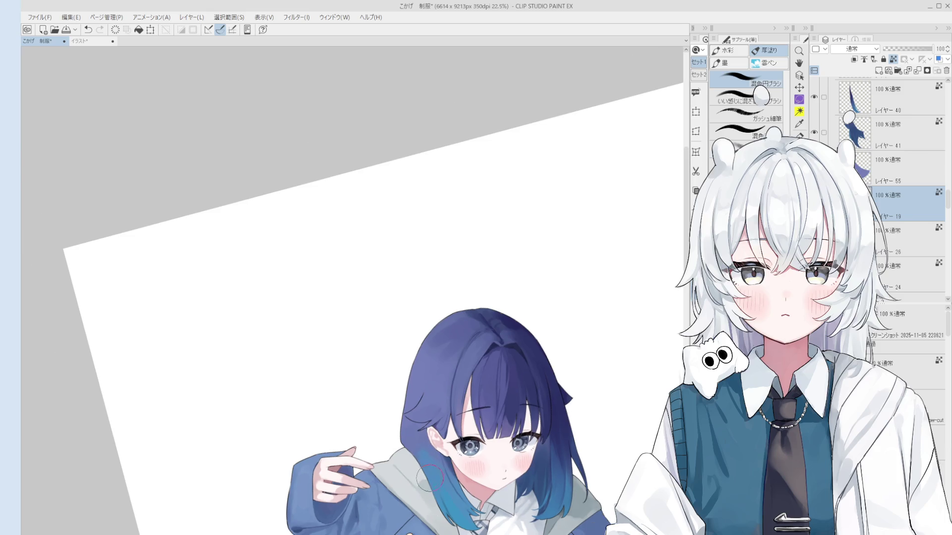
pyautogui.moveTo(464, 492)
pyautogui.mouseDown()
pyautogui.moveTo(441, 461)
pyautogui.moveTo(448, 468)
pyautogui.mouseUp()
pyautogui.moveTo(422, 440)
pyautogui.mouseDown()
pyautogui.moveTo(436, 446)
pyautogui.moveTo(434, 483)
pyautogui.moveTo(445, 474)
pyautogui.mouseUp()
pyautogui.scroll(-3, 310, 324)
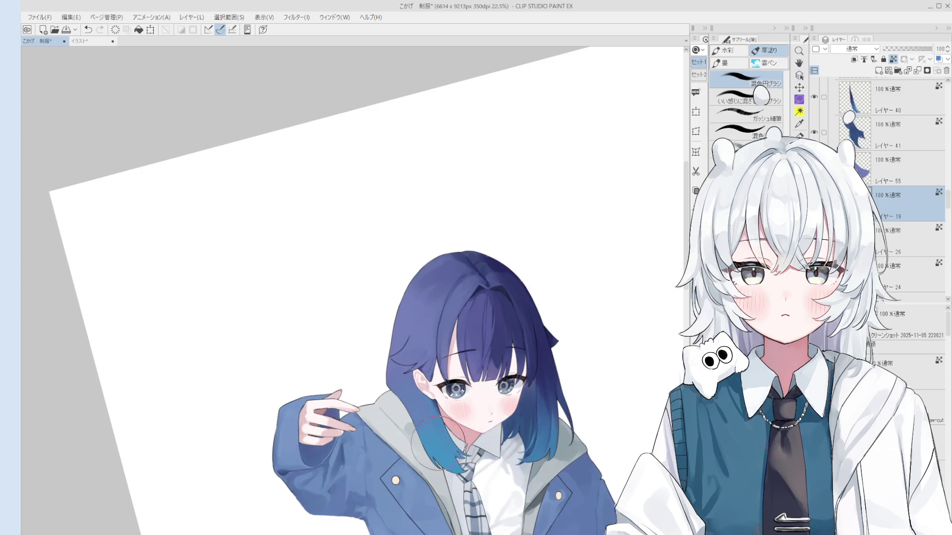
pyautogui.scroll(2, 438, 441)
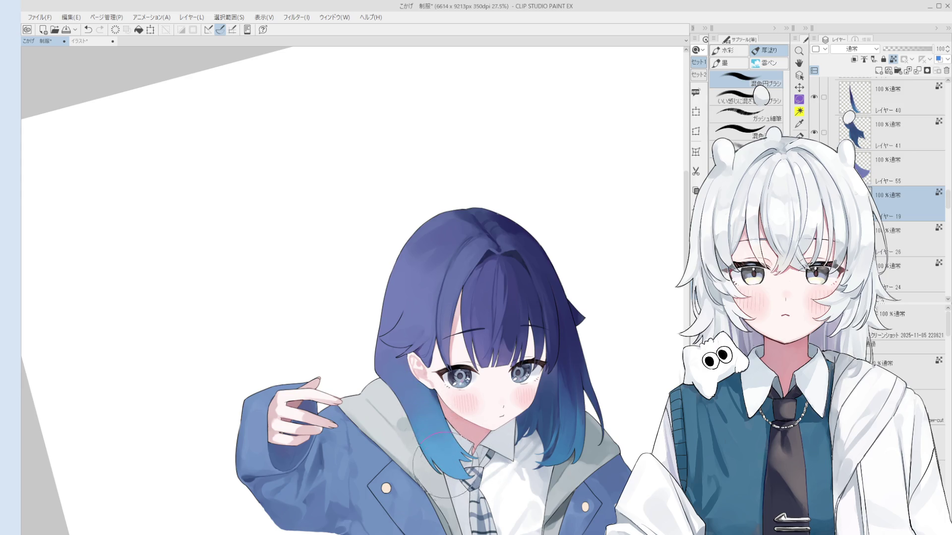
pyautogui.scroll(-3, 443, 470)
pyautogui.scroll(1, 530, 460)
pyautogui.scroll(3, 529, 460)
pyautogui.keyDown('ctrl'); pyautogui.click(498, 465); pyautogui.keyUp('ctrl')
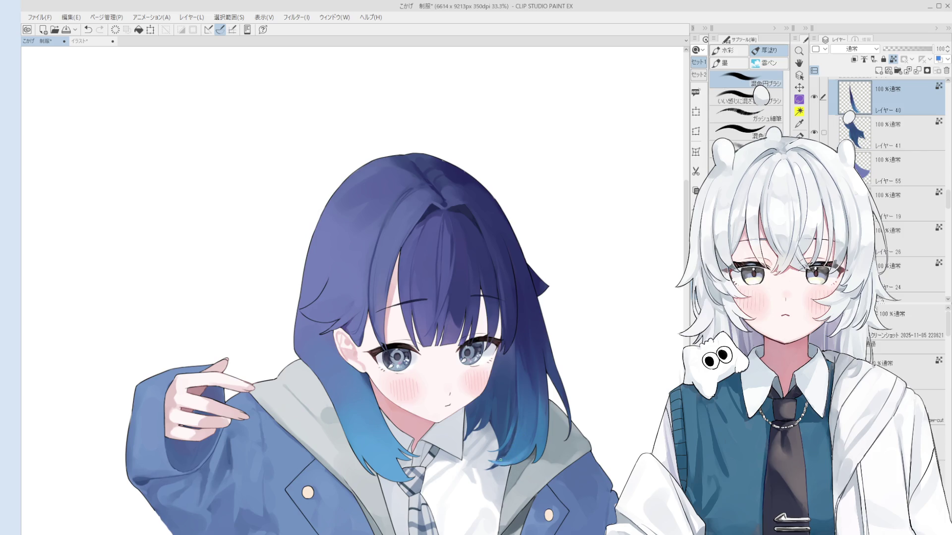
# Switch back to レイヤー 19 and save the 制服 illustration with Ctrl+S
pyautogui.scroll(2, 502, 459)
pyautogui.scroll(-2, 502, 460)
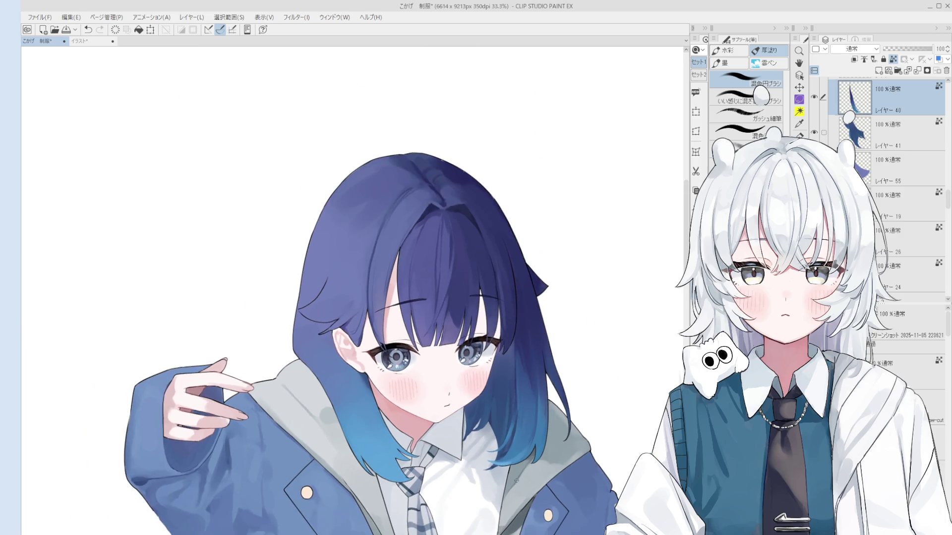
pyautogui.keyDown('ctrl'); pyautogui.keyDown('shift'); pyautogui.click(545, 432); pyautogui.keyUp('shift'); pyautogui.keyUp('ctrl')
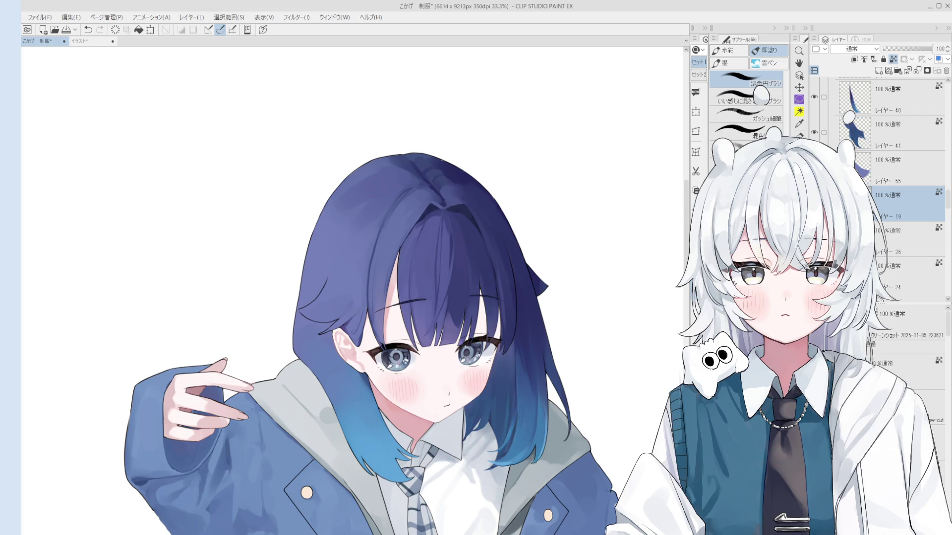
pyautogui.scroll(1, 546, 438)
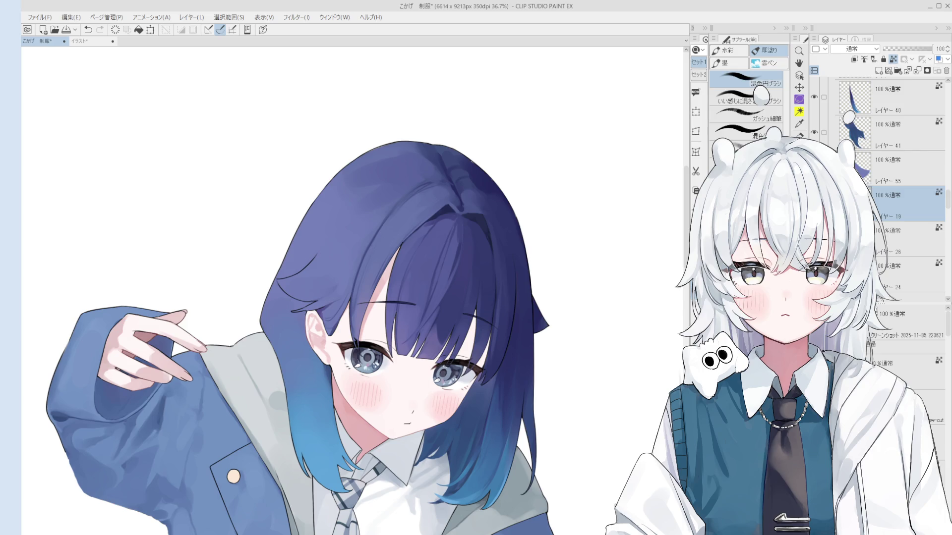
pyautogui.hotkey('ctrl', 's')
pyautogui.moveTo(482, 441); pyautogui.dragTo(593, 343)
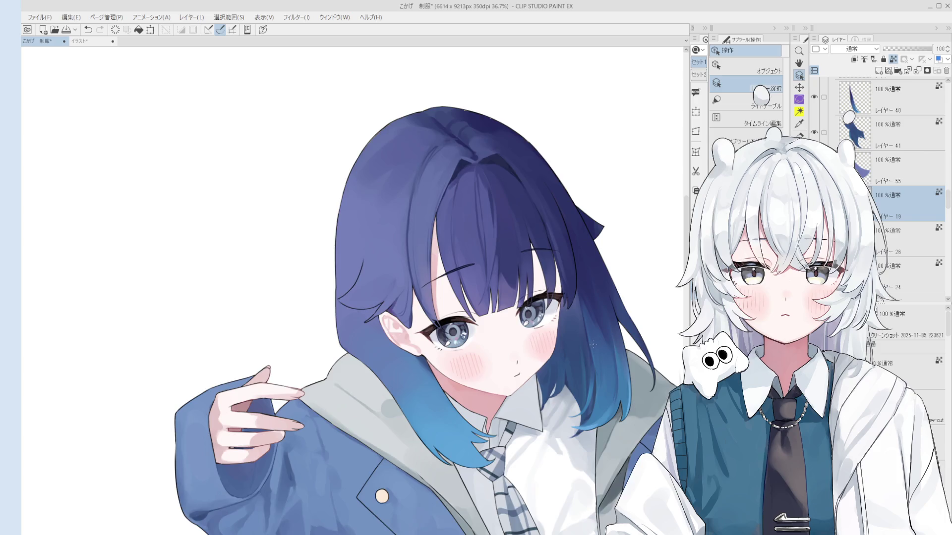
pyautogui.scroll(2, 593, 343)
pyautogui.click(575, 330)
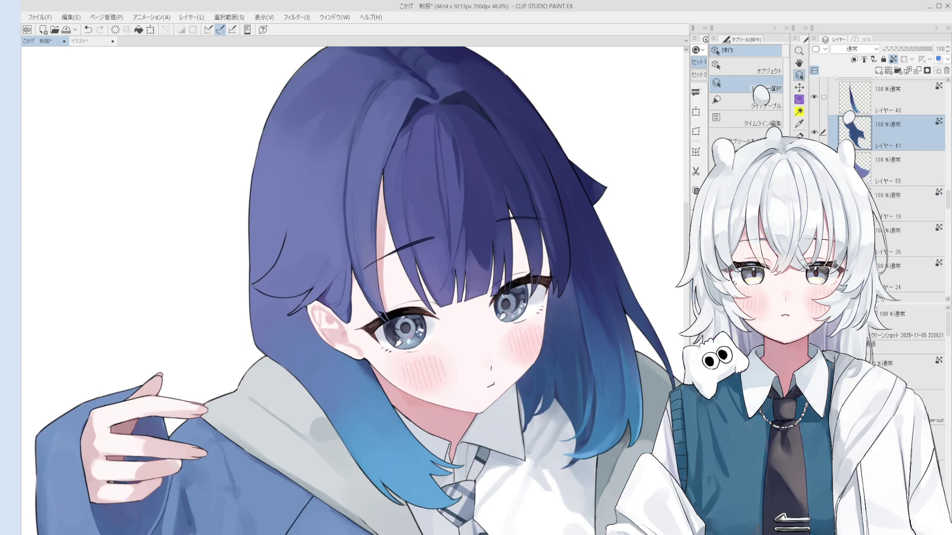
pyautogui.scroll(-1, 634, 361)
pyautogui.click(614, 420)
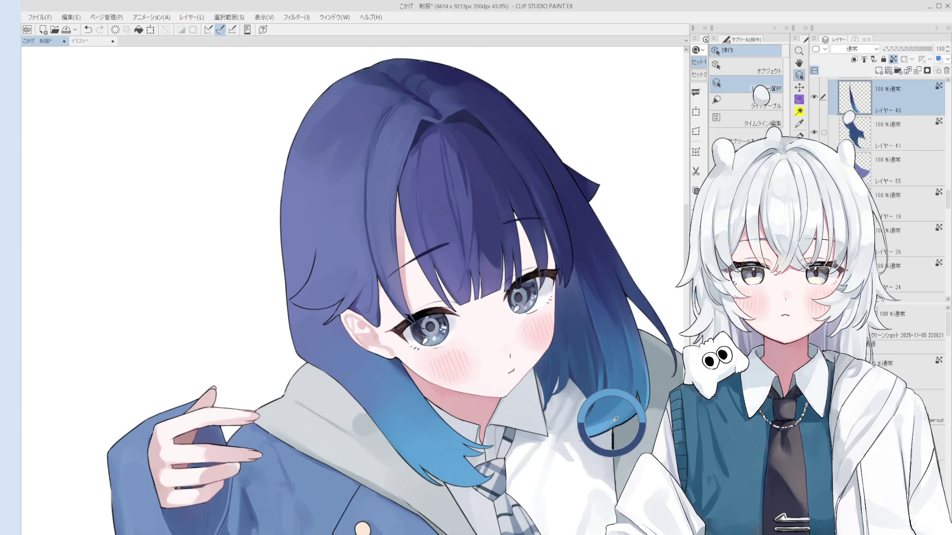
pyautogui.press('b')
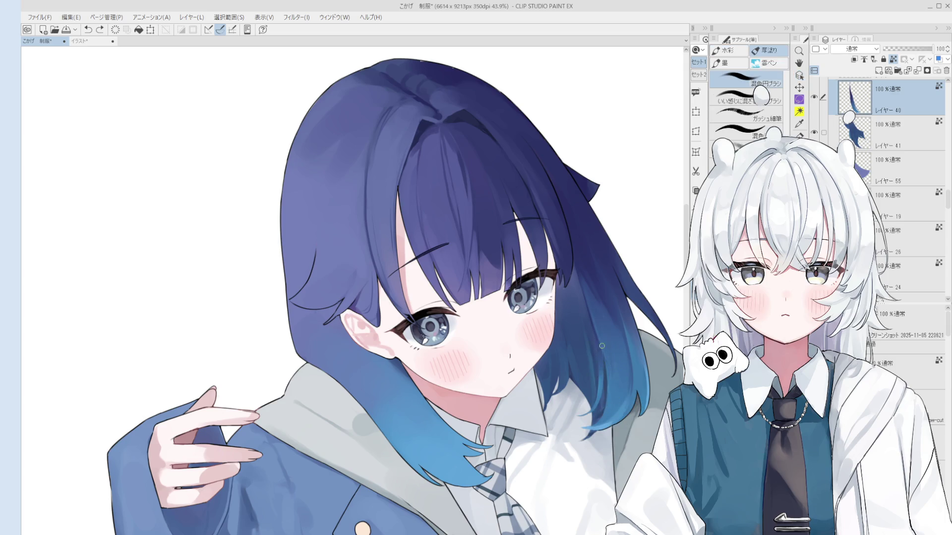
pyautogui.scroll(-2, 604, 354)
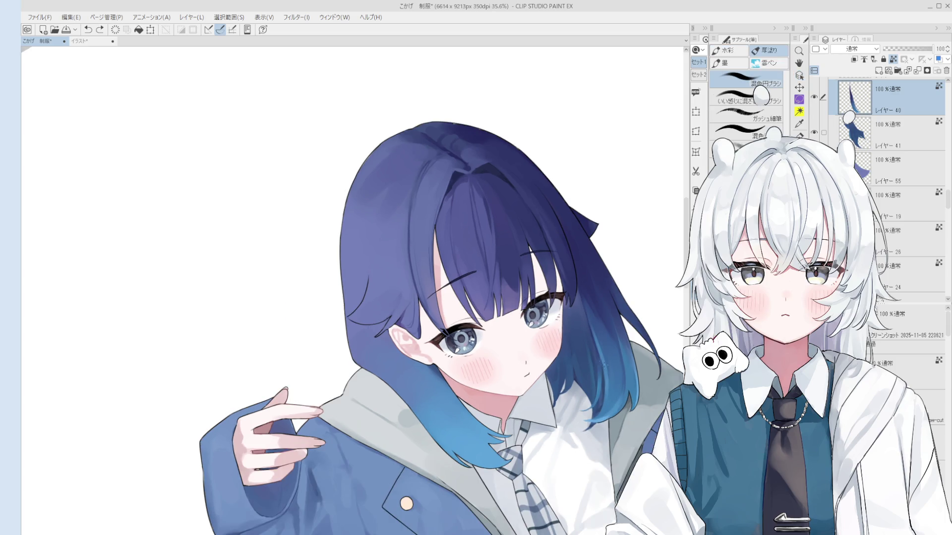
pyautogui.scroll(2, 601, 333)
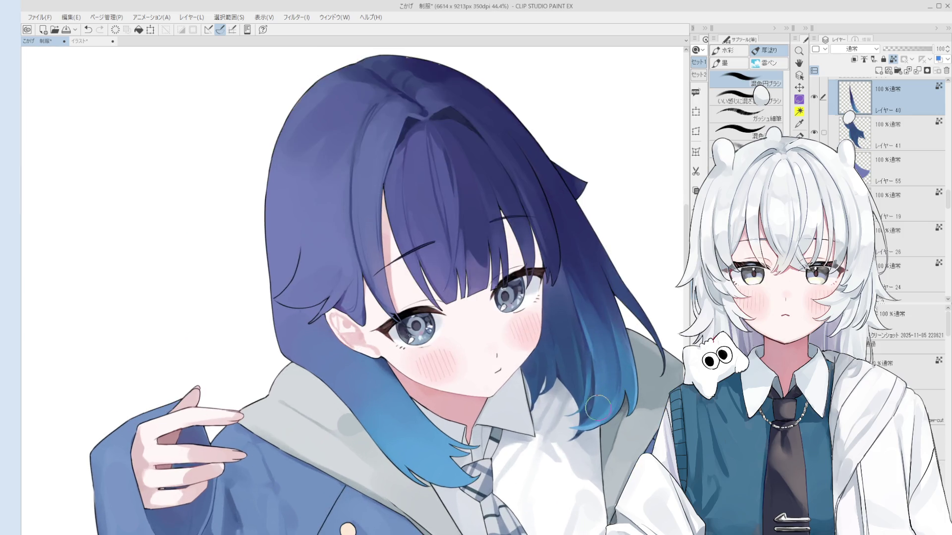
pyautogui.scroll(-3, 600, 407)
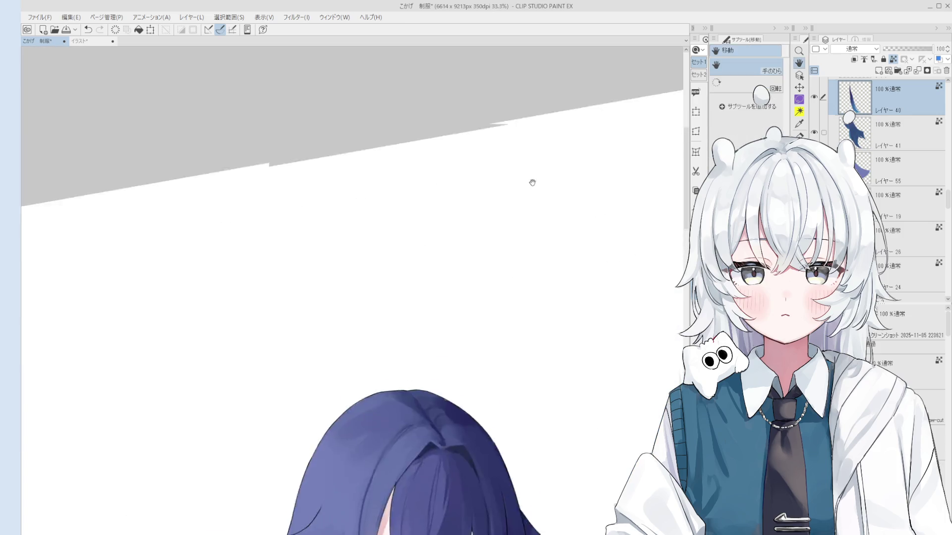
pyautogui.scroll(4, 532, 201)
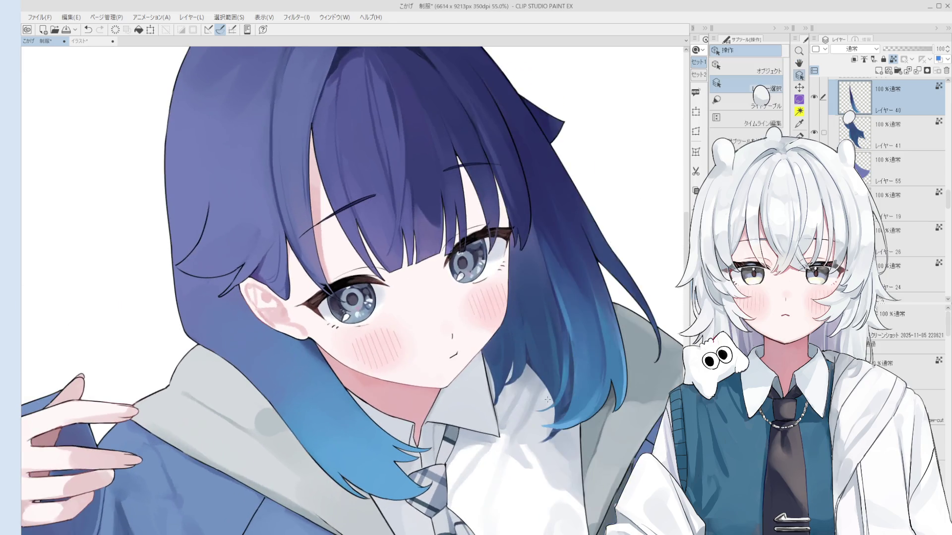
pyautogui.scroll(2, 547, 399)
pyautogui.click(574, 347)
pyautogui.press('e')
pyautogui.scroll(1, 575, 347)
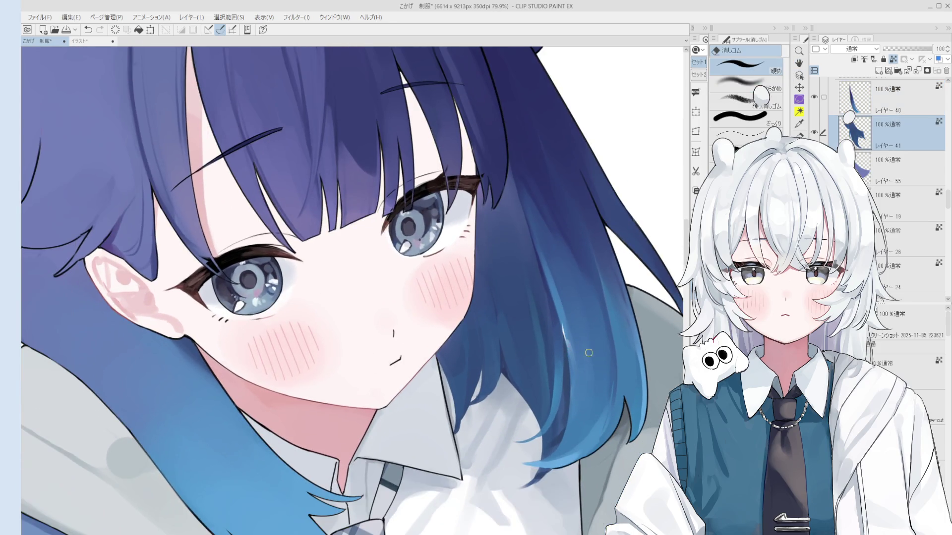
pyautogui.scroll(-1, 587, 351)
pyautogui.press('o')
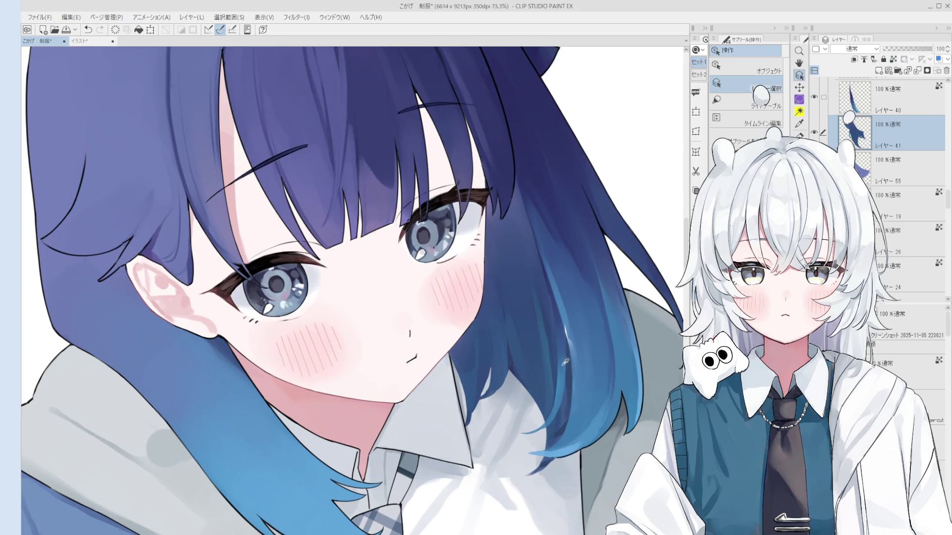
pyautogui.press('b')
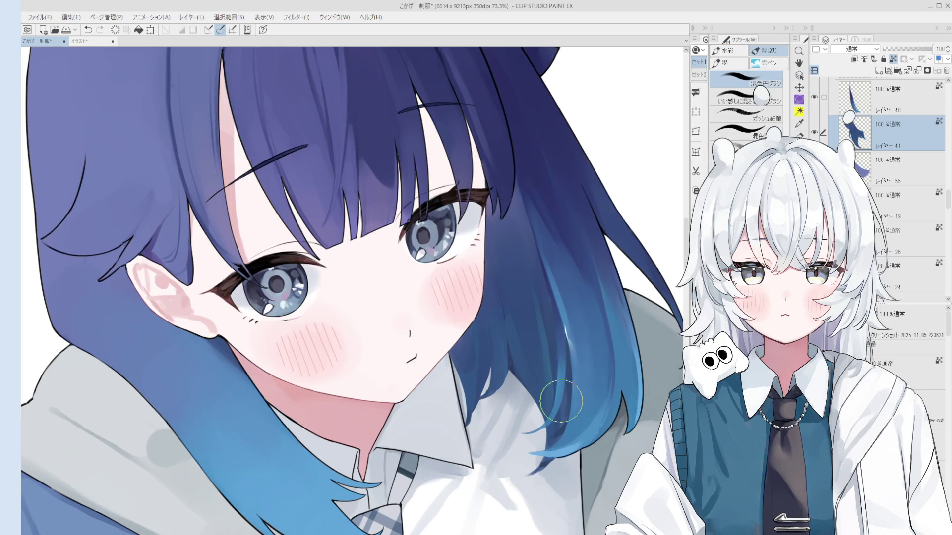
pyautogui.scroll(-2, 564, 401)
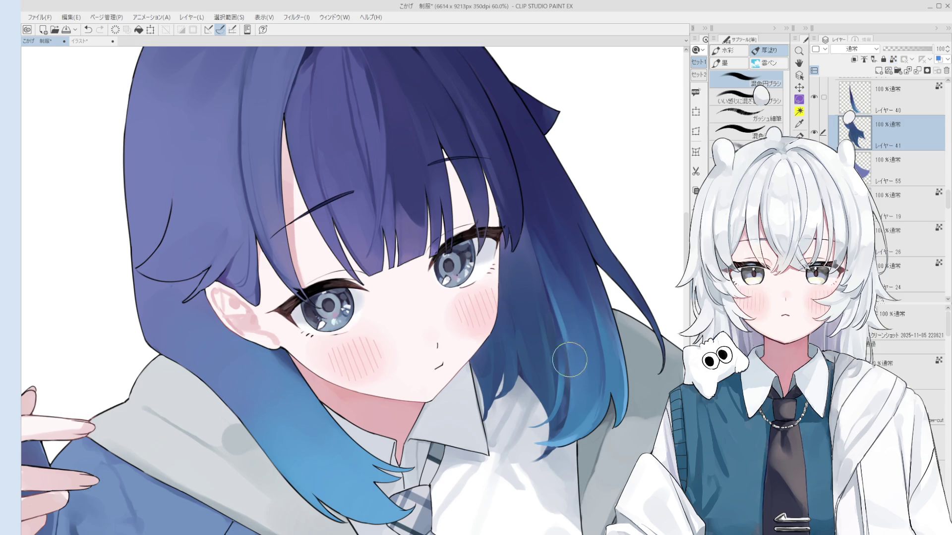
pyautogui.scroll(2, 568, 359)
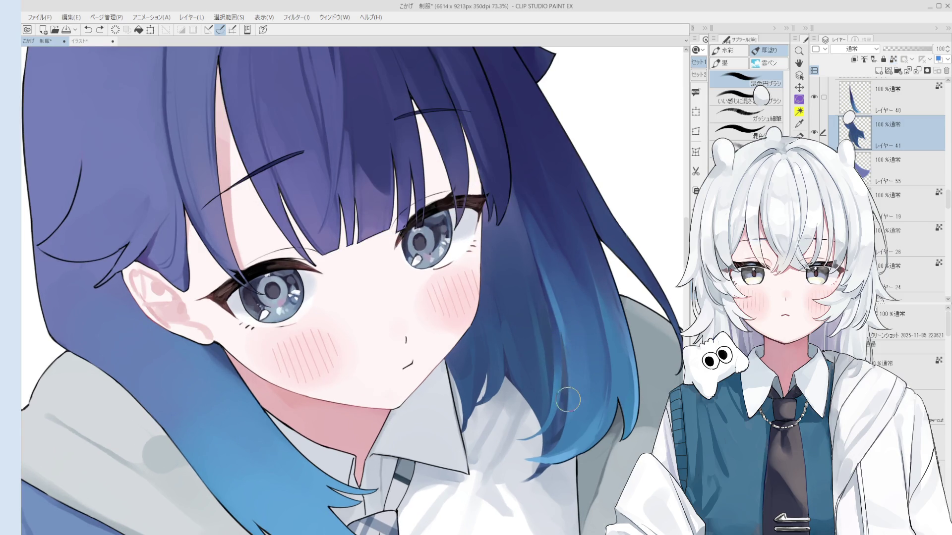
pyautogui.scroll(-3, 568, 396)
pyautogui.press('o')
pyautogui.scroll(2, 560, 369)
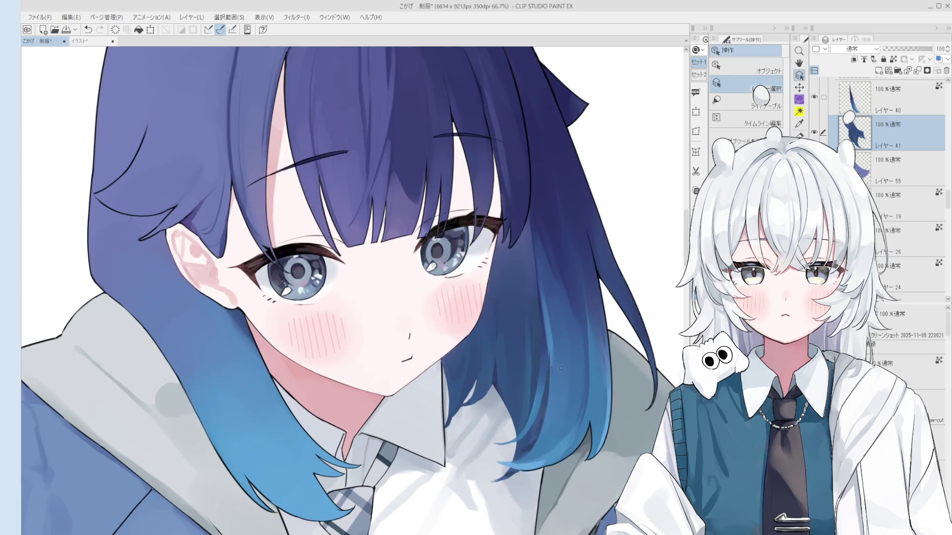
pyautogui.click(560, 369)
pyautogui.scroll(3, 560, 369)
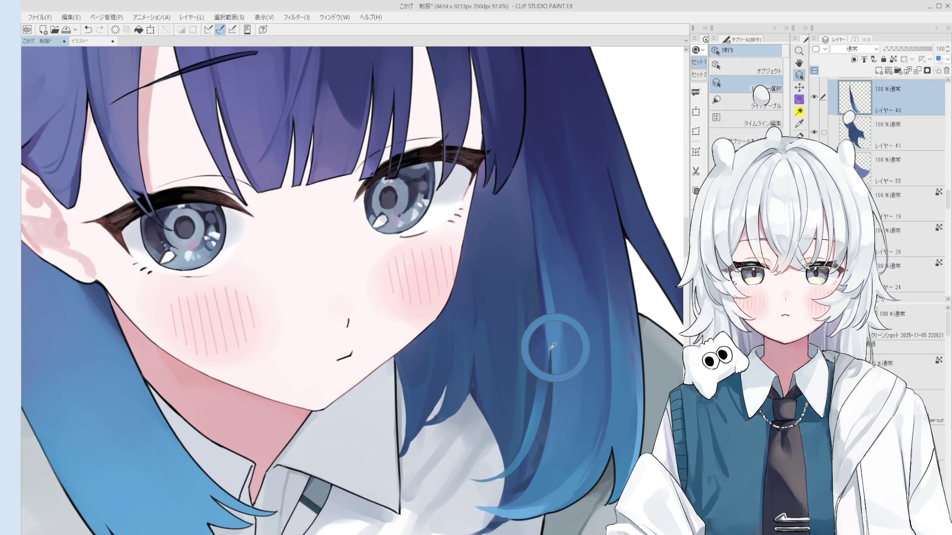
pyautogui.press('b')
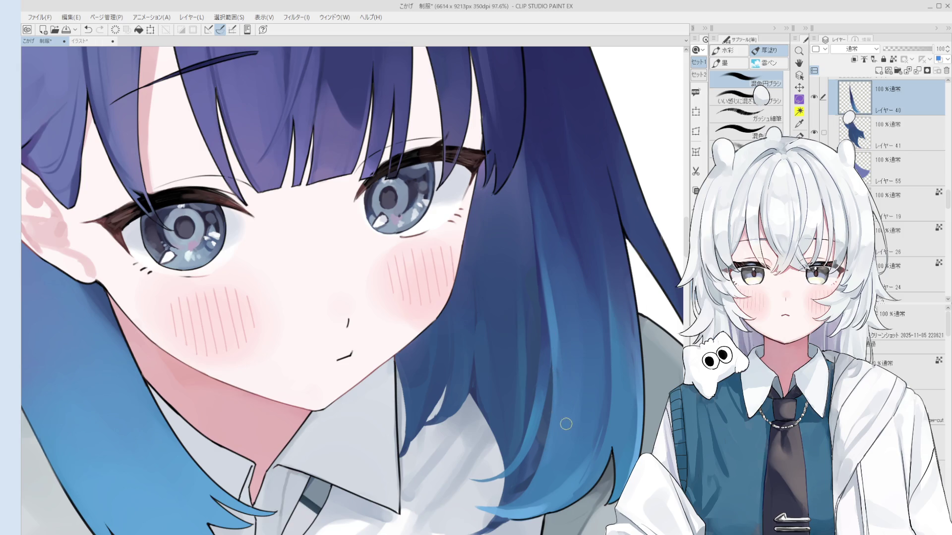
pyautogui.scroll(-2, 545, 404)
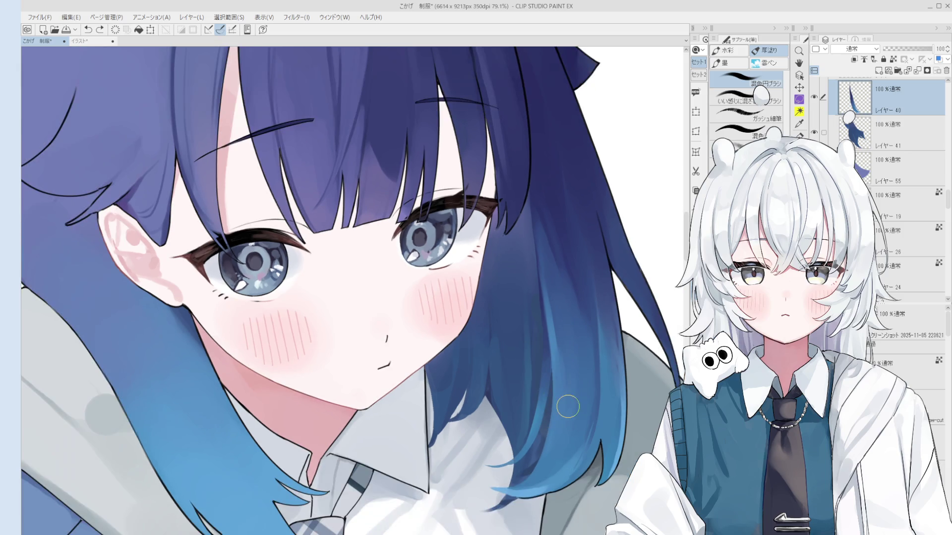